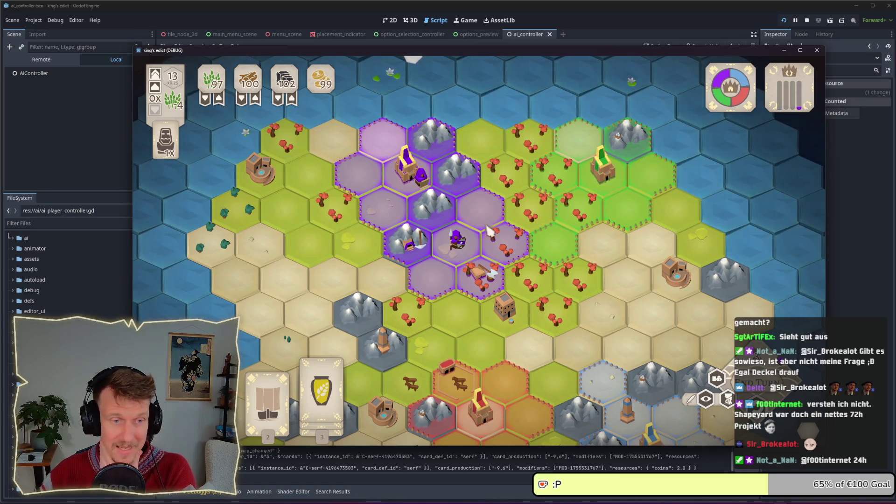
Pan the map south, play the supplies card on a purple tile, then close the debug game
key(s)
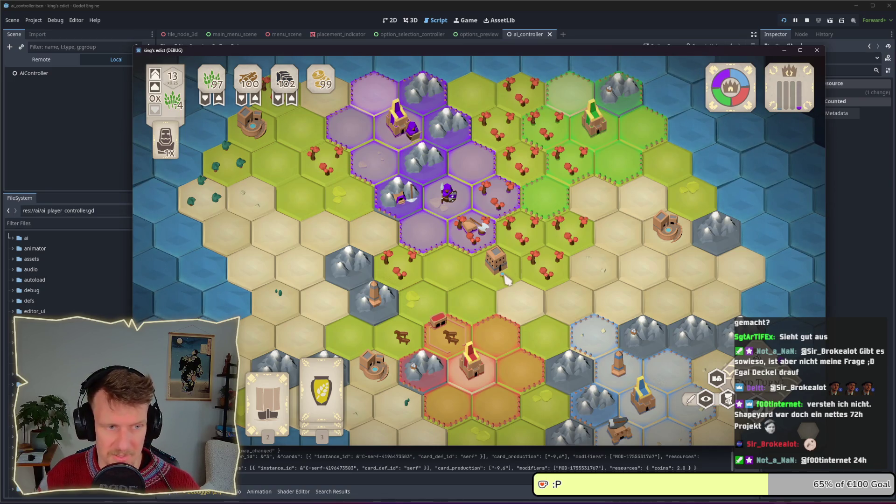
key(s)
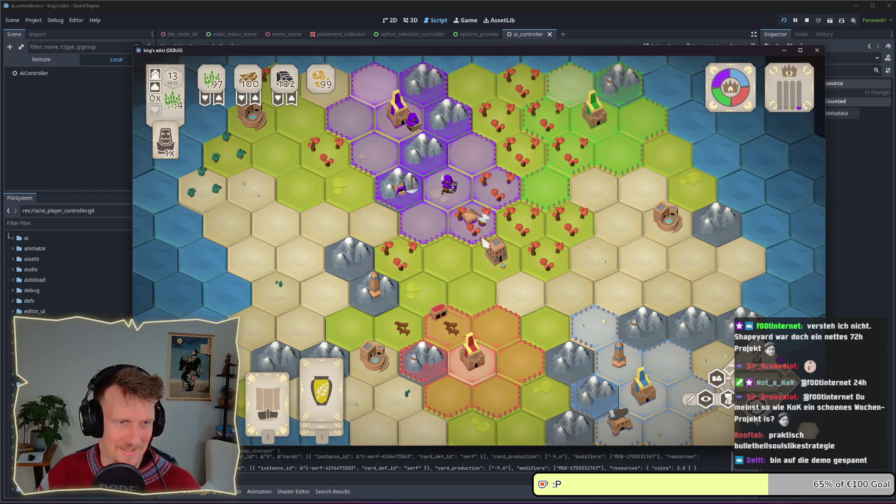
key(2)
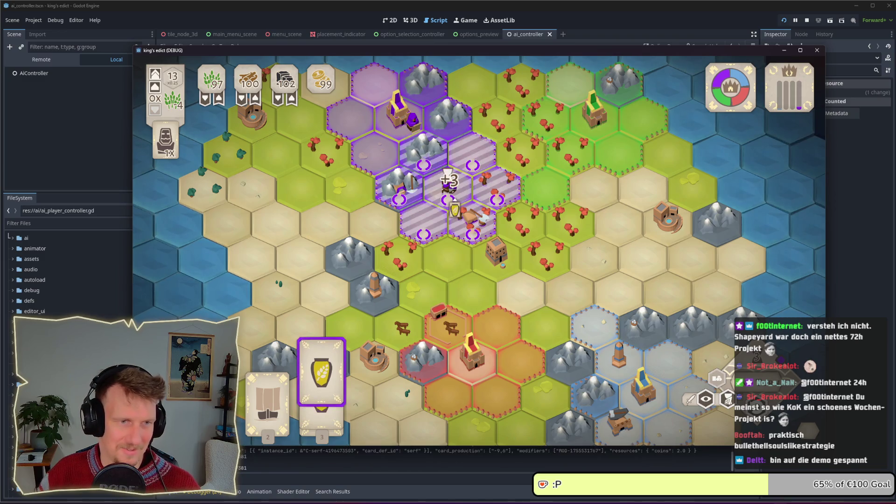
click(447, 172)
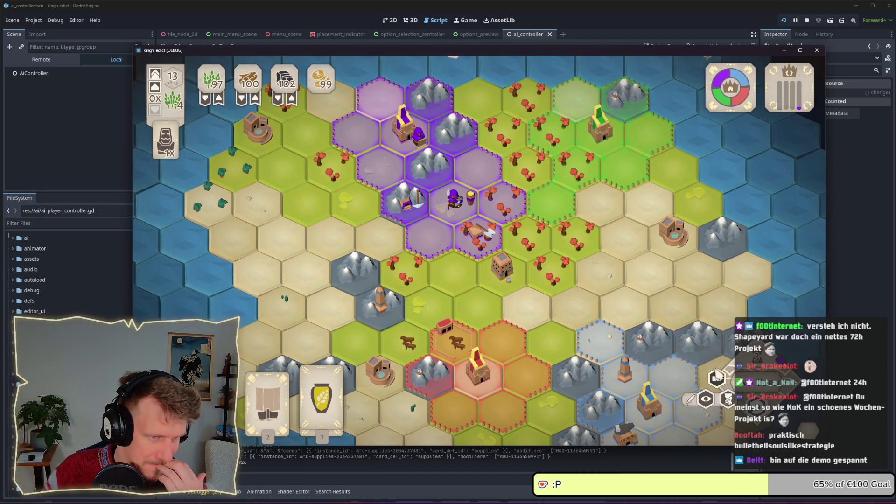
click(810, 21)
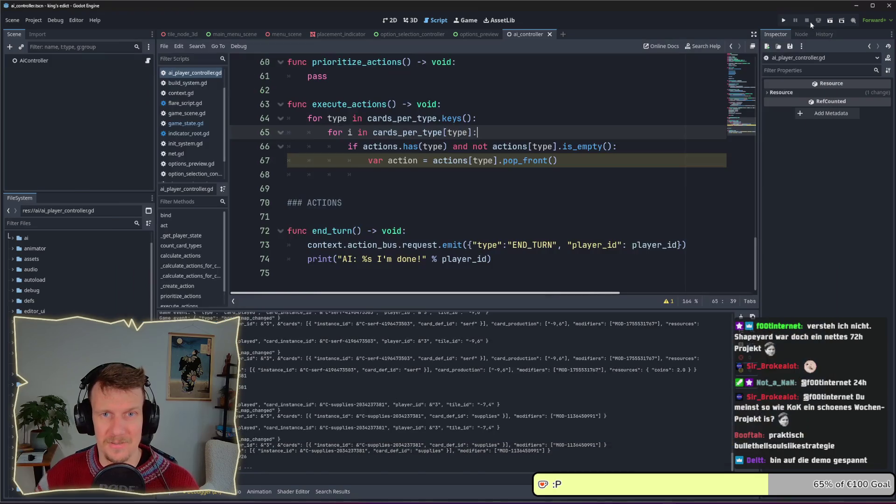
Place the caret at the end of line 68, relaunch the game, and choose multiplayer setup
click(467, 184)
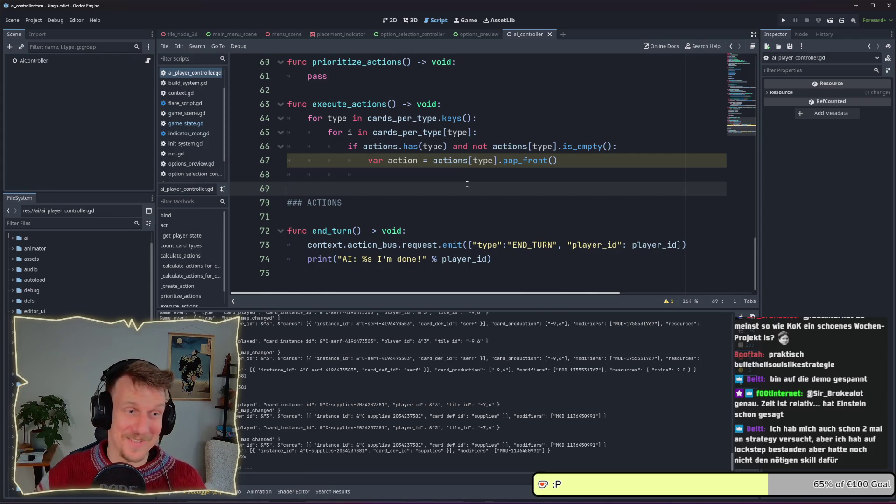
click(465, 171)
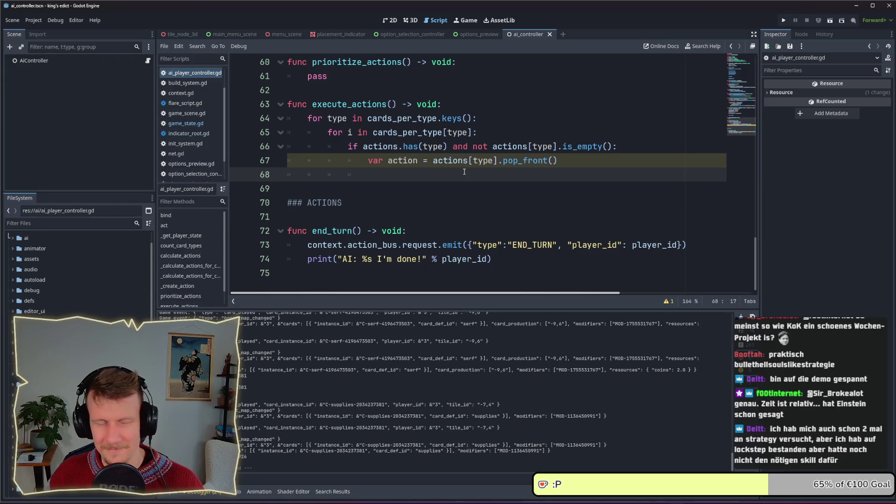
click(783, 20)
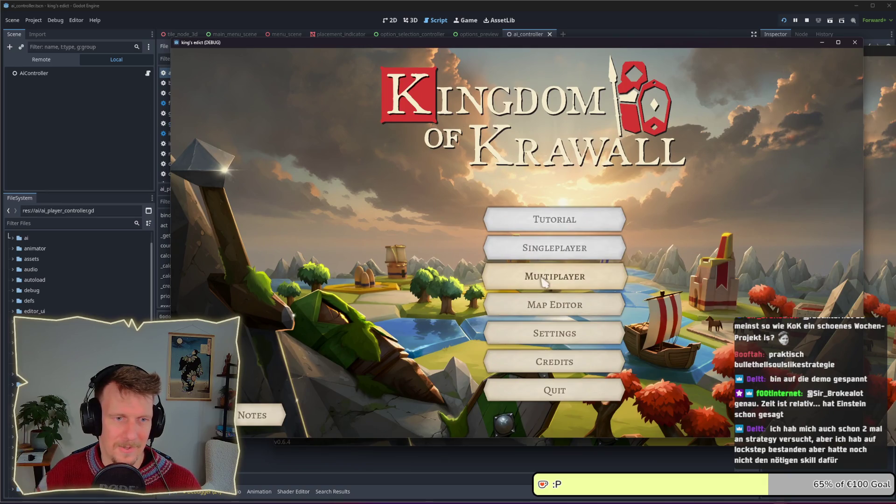
click(528, 277)
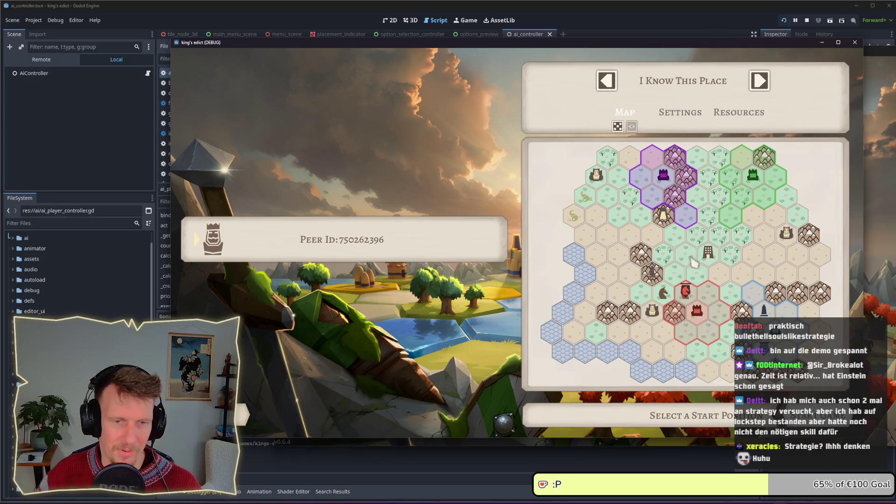
Start the match on the chosen map and try card selections on purple hexes, cancelling each
click(819, 415)
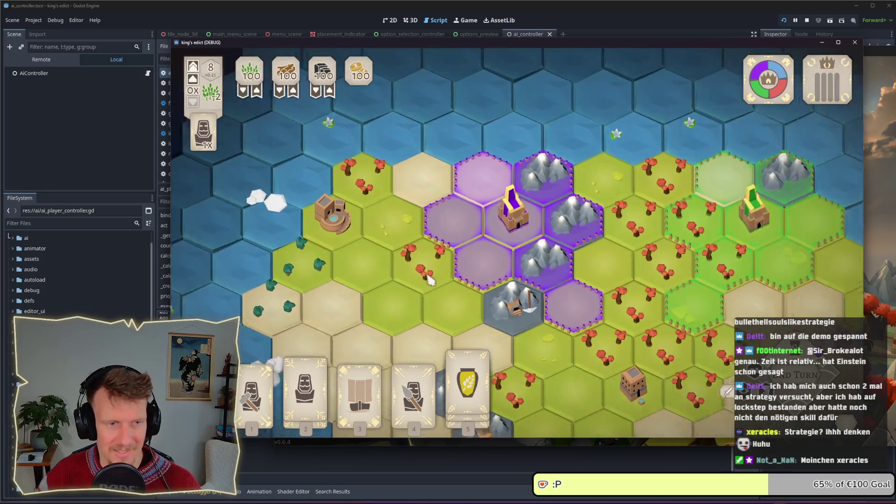
scroll(443, 299, up, 2)
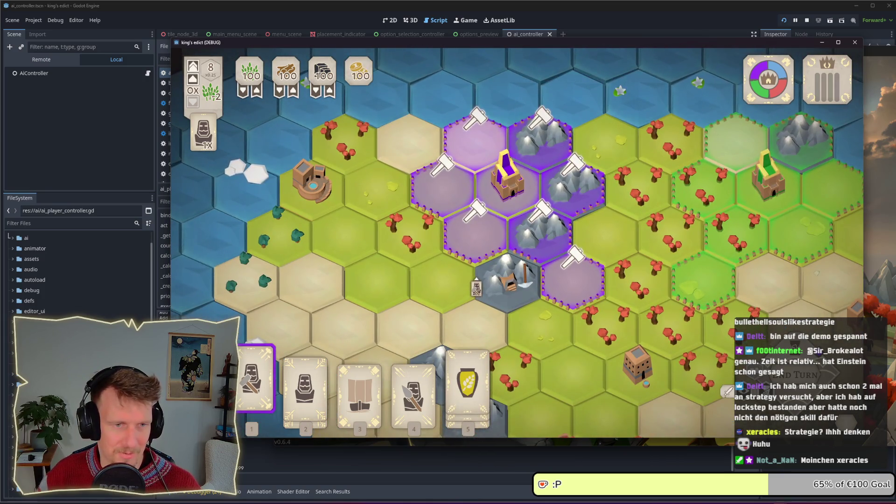
key(1)
click(575, 285)
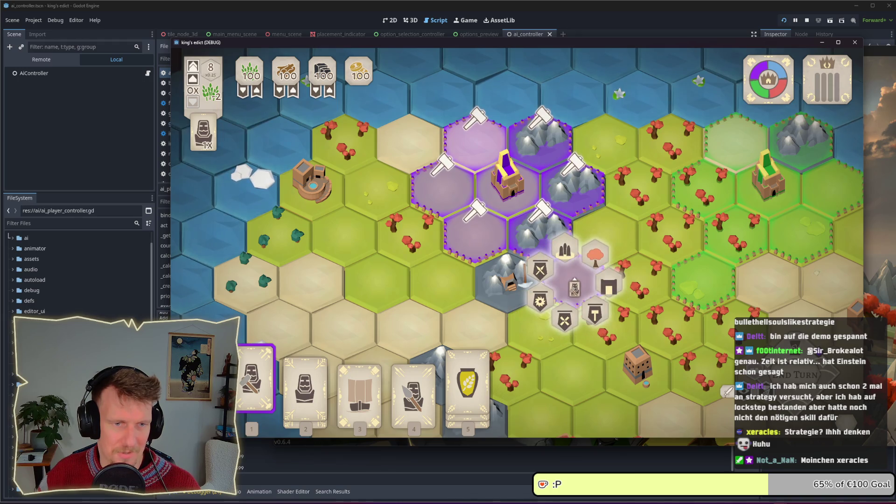
key(Escape)
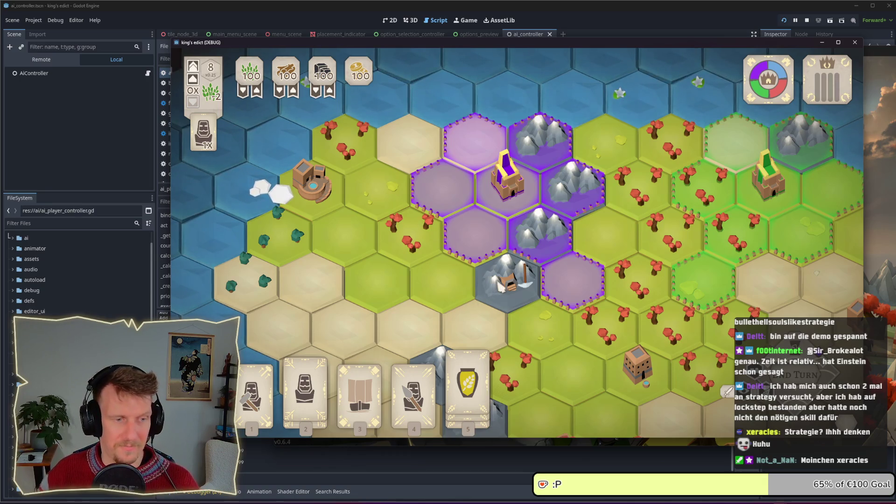
key(1)
click(495, 252)
key(2)
right_click(499, 250)
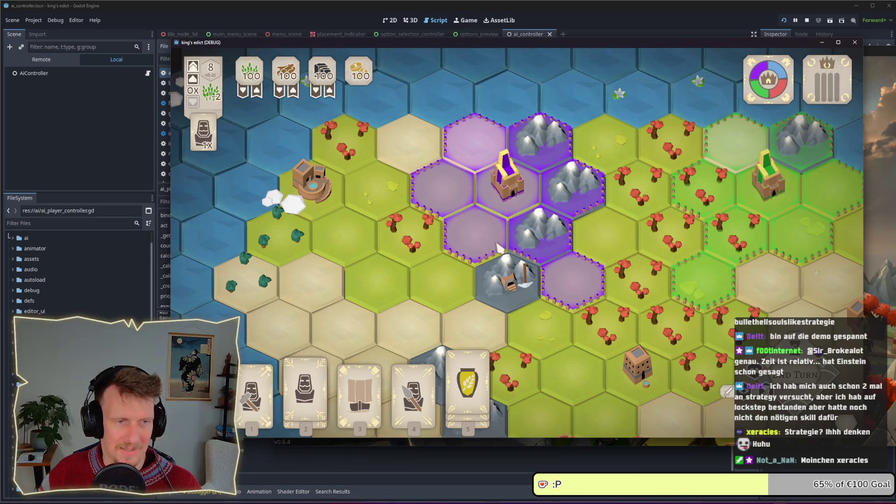
Build a building from the radial menu on a purple hex and place the serf on another
key(1)
click(555, 282)
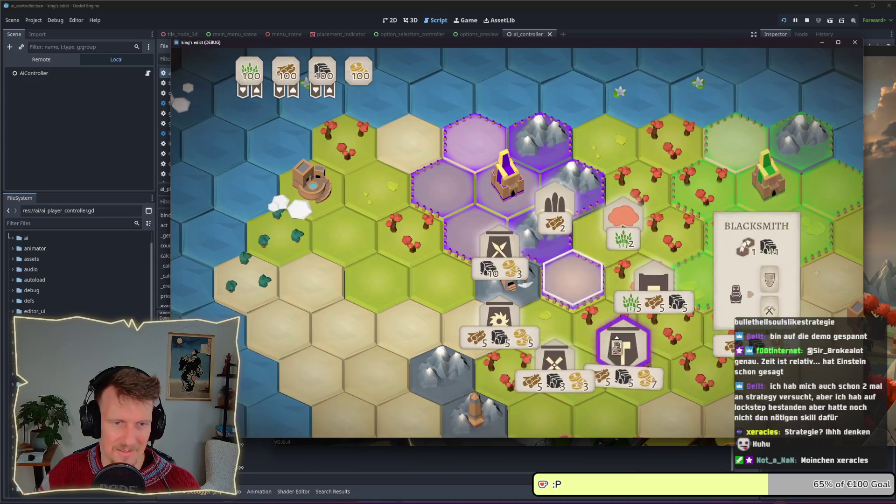
click(585, 297)
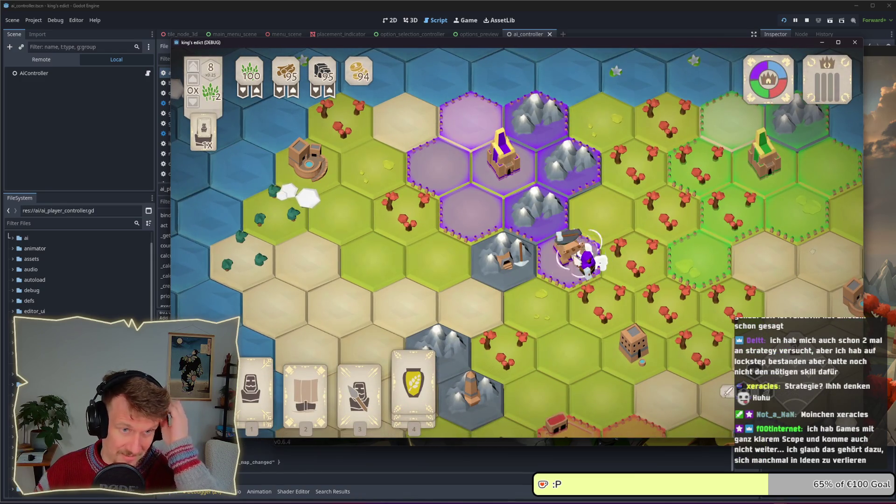
key(1)
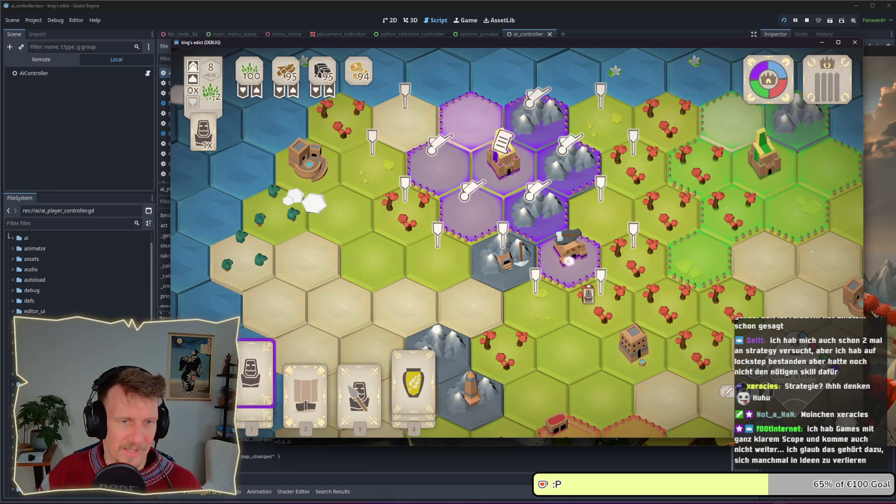
click(573, 269)
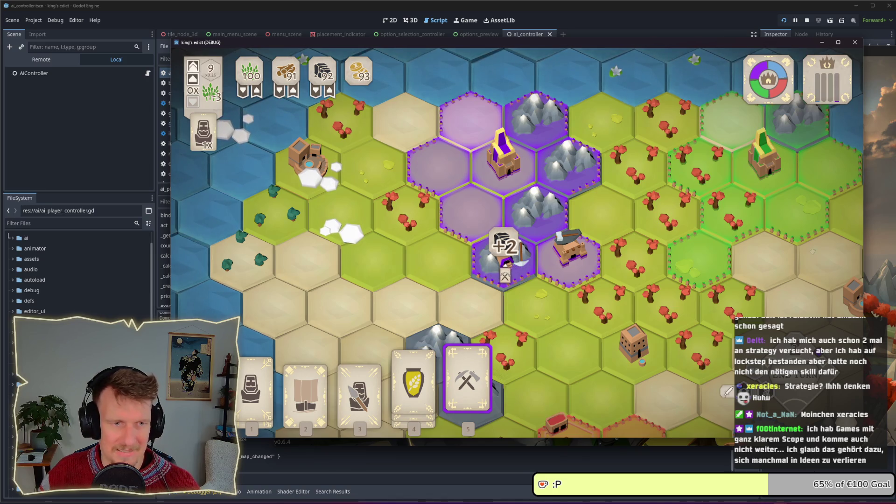
Play the mine, the fourth card's unit and the Tools card onto purple hexes
click(510, 274)
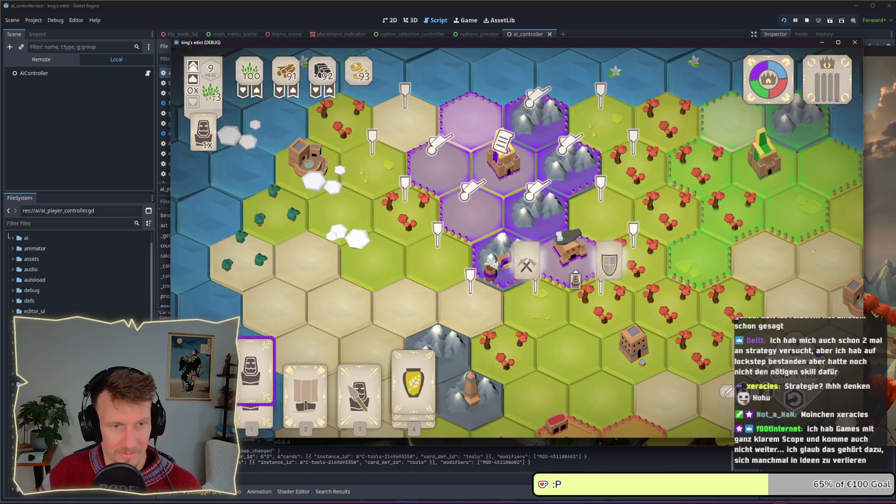
click(513, 272)
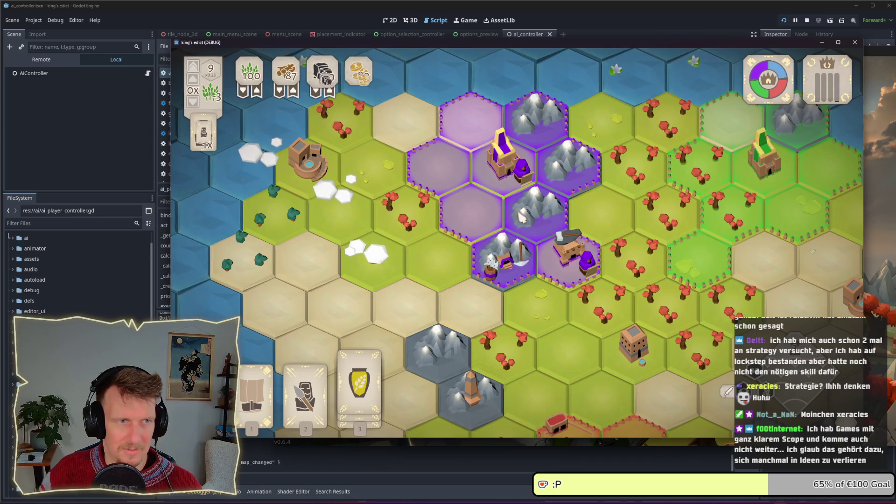
key(4)
click(471, 200)
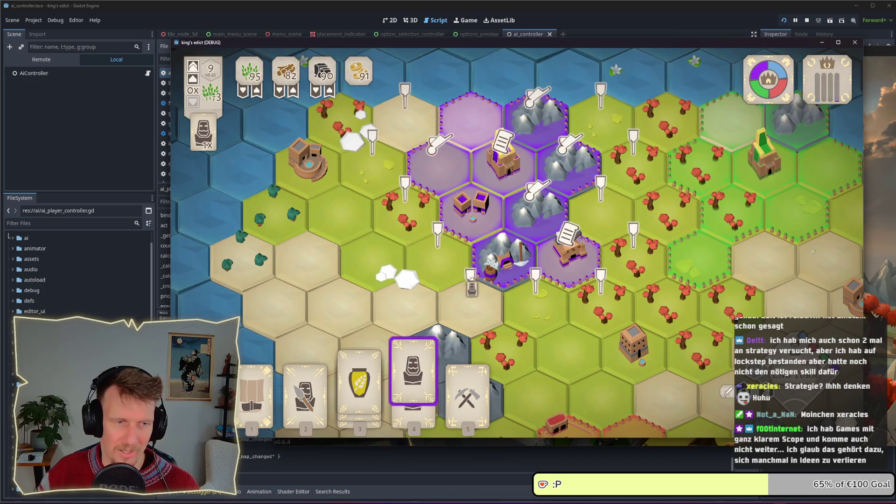
mouse_move(467, 387)
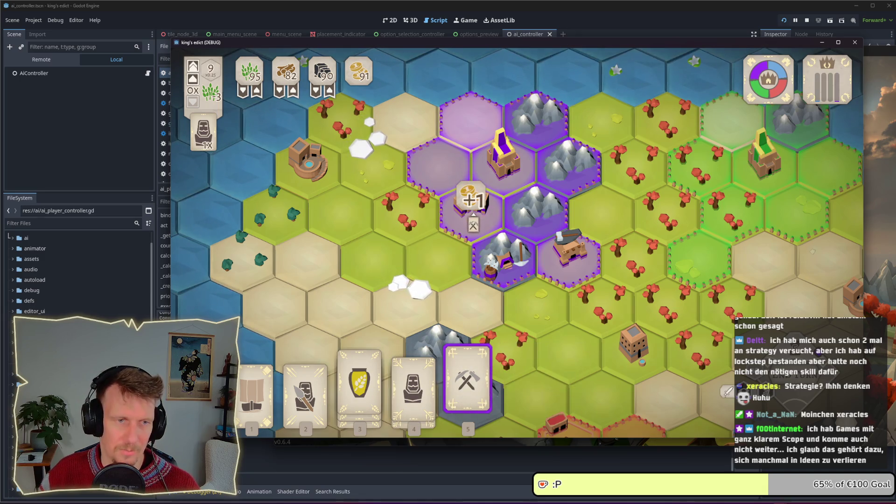
click(473, 227)
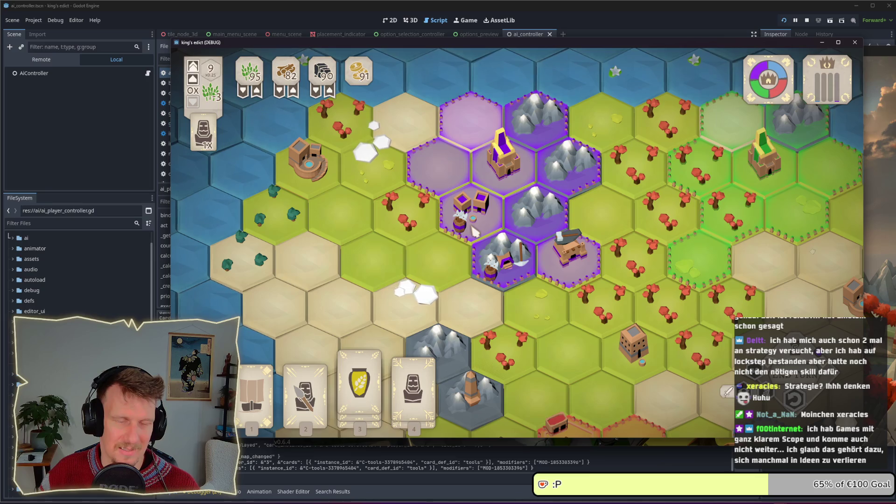
Stop the running game and put the caret on empty line 69 of the script
mouse_move(421, 404)
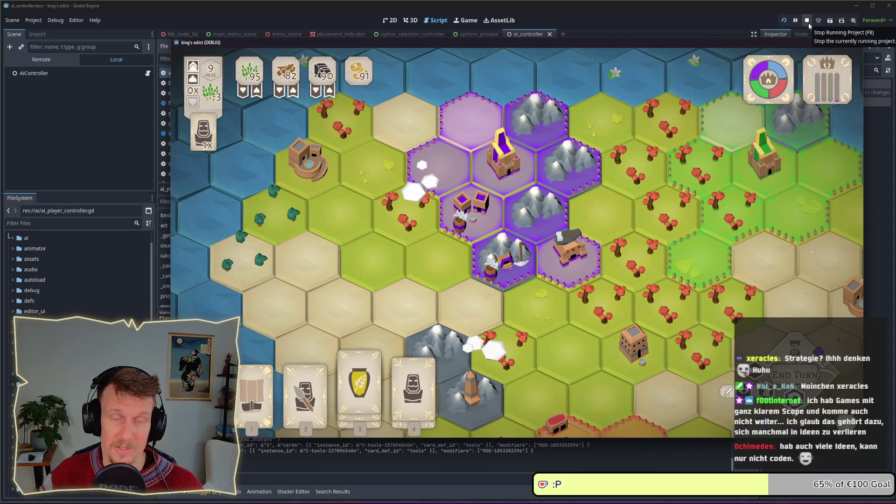
click(808, 22)
click(469, 190)
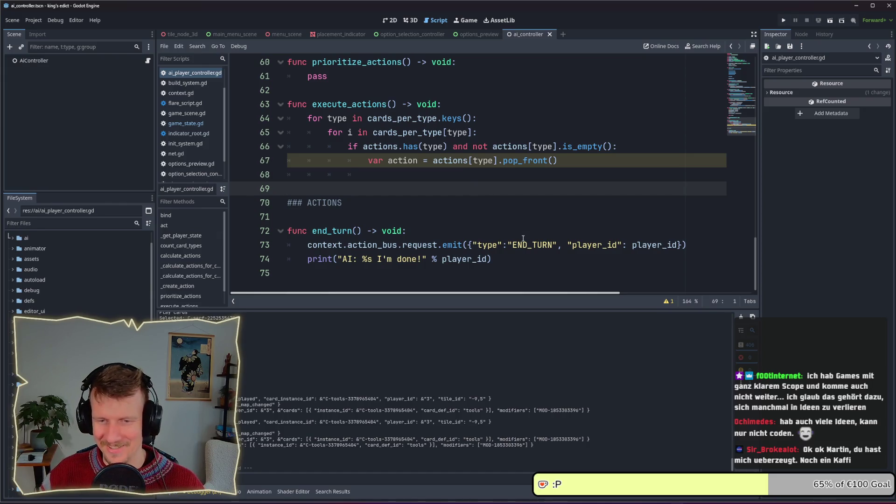
click(410, 176)
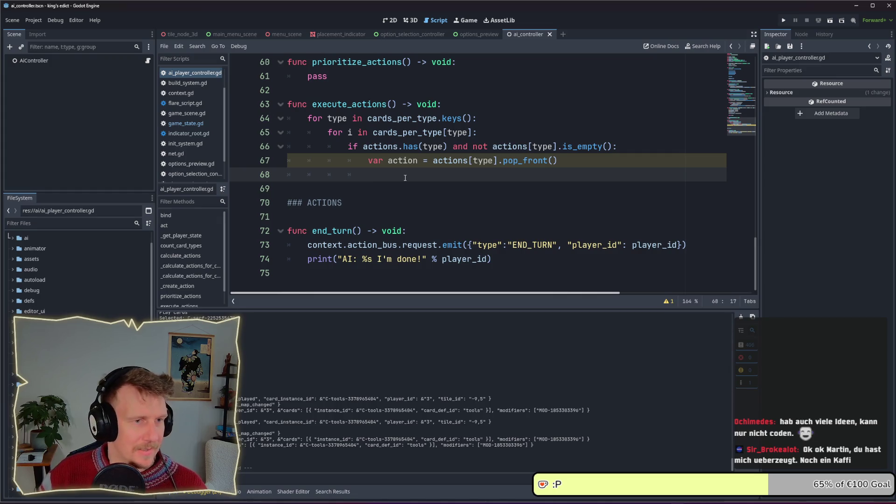
scroll(405, 177, up, 1)
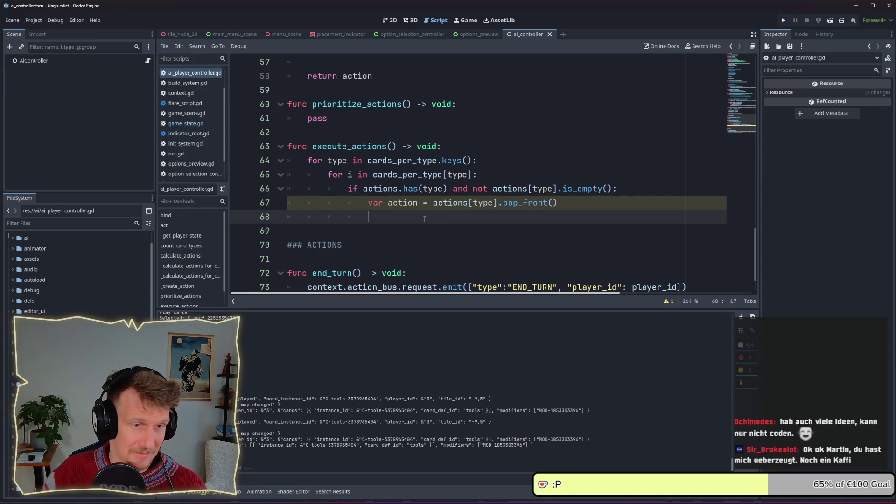
scroll(425, 219, down, 1)
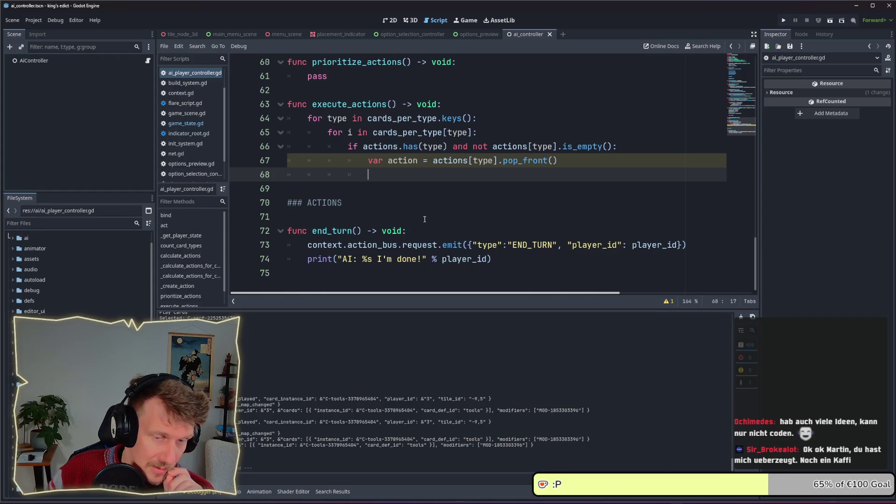
drag(700, 243, 308, 244)
key(ctrl+c)
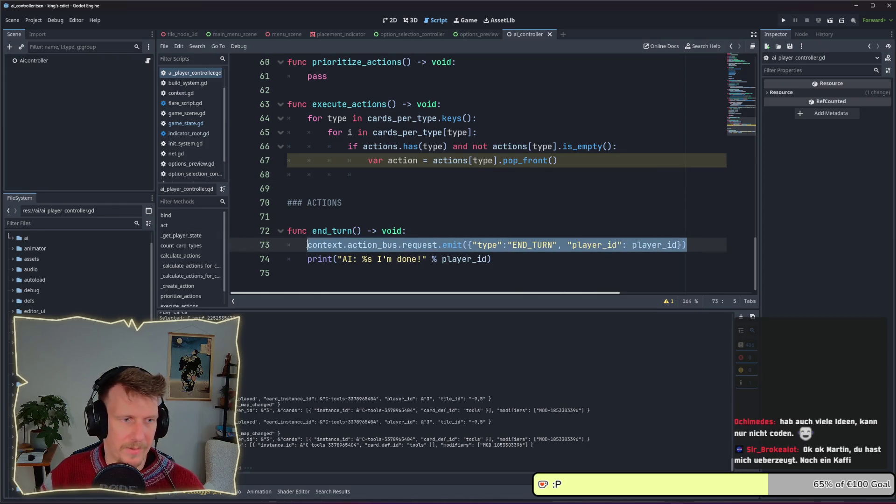
Paste a copy of the emit request line at line 68 and change END_TURN to PLAY_CARD
click(404, 179)
key(ctrl+v)
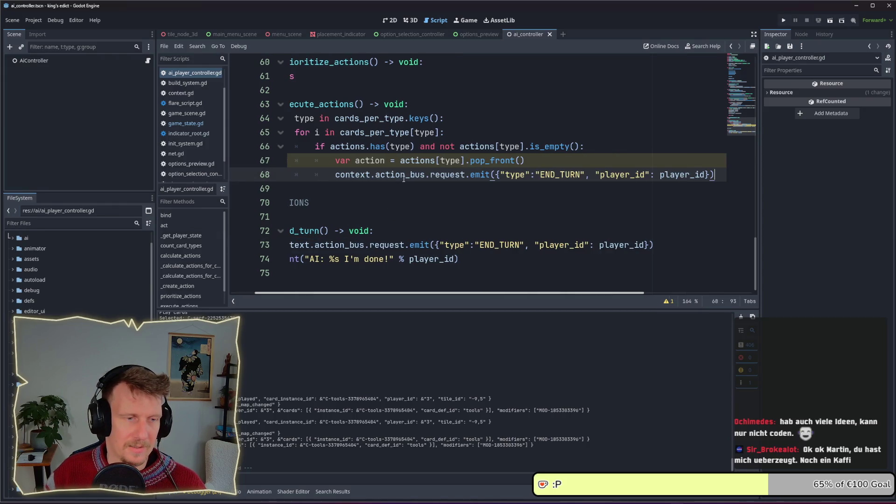
double_click(547, 172)
text(PAL)
key(BackSpace)
key(BackSpace)
text(LAY_C)
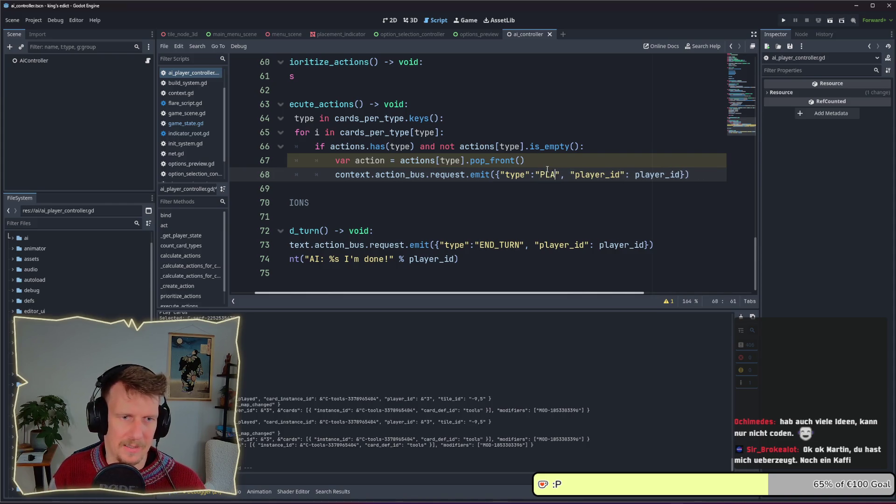
text(ARD)
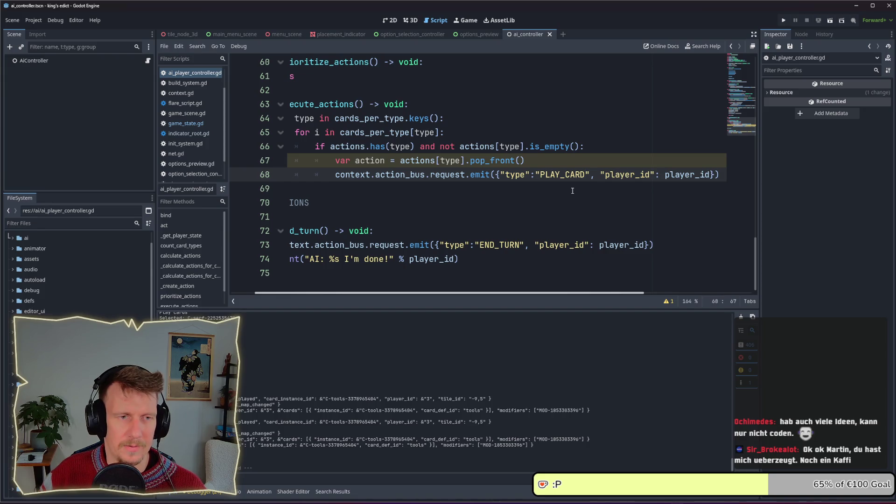
Search all project files for PLAY_CARD and open the match in play_card_system.gd
drag(589, 175, 536, 174)
key(ctrl+shift+f)
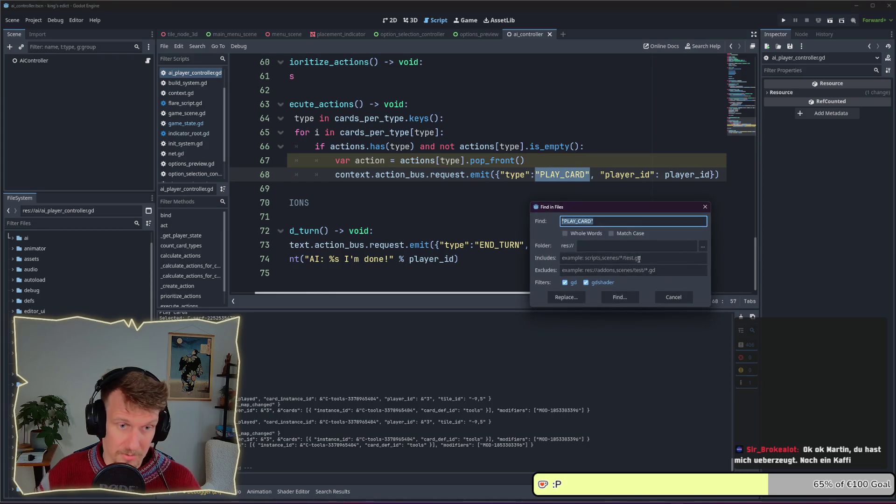
click(629, 298)
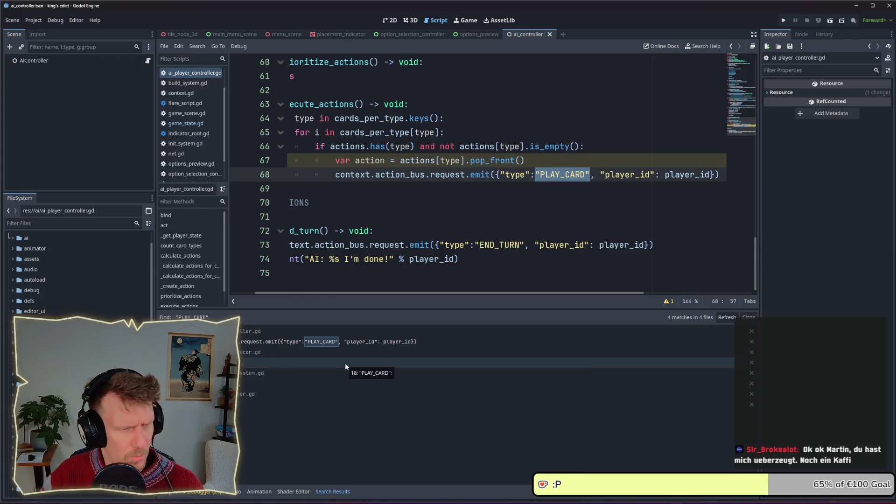
click(304, 386)
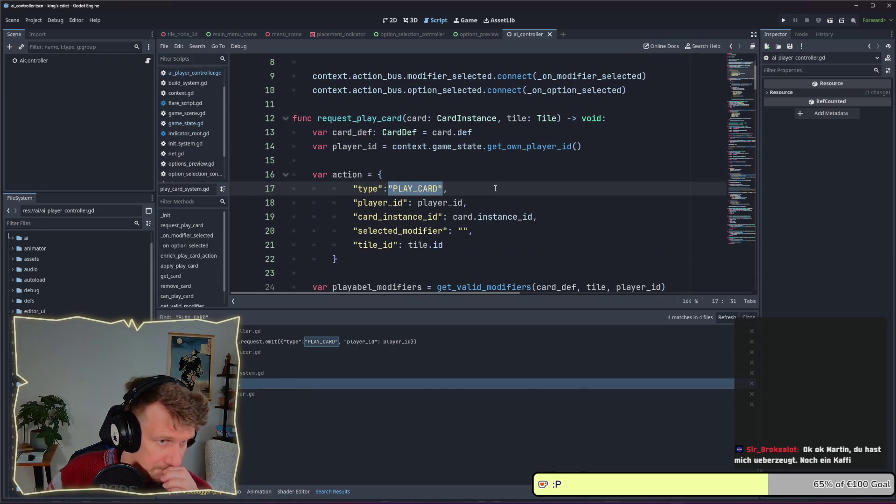
Copy the request_play_card action dictionary and paste it below line 67 of ai_player_controller.gd
scroll(495, 188, down, 1)
scroll(495, 189, down, 2)
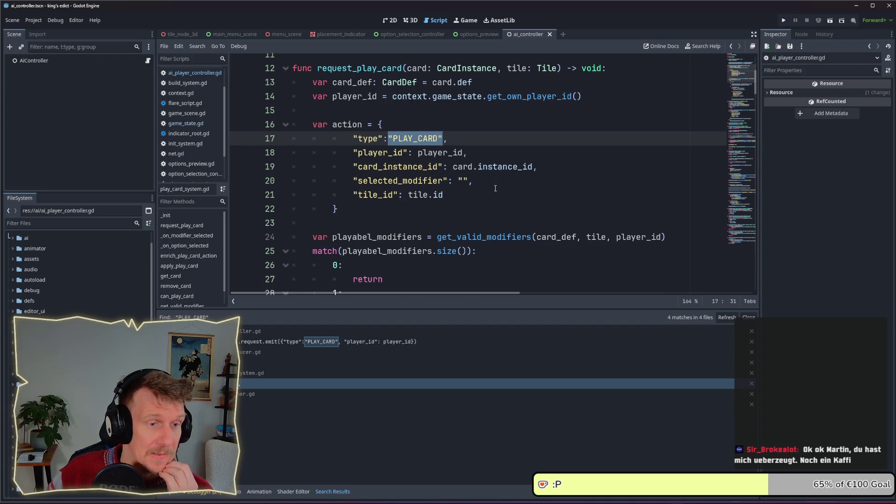
scroll(495, 189, up, 1)
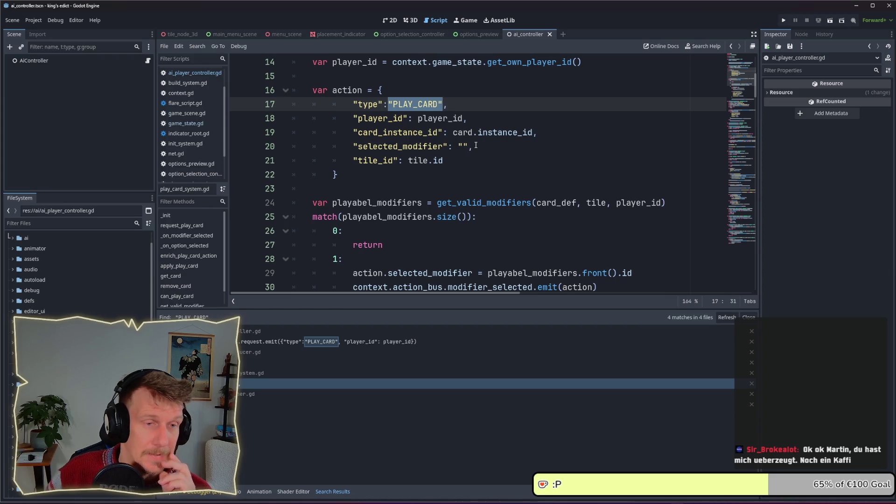
mouse_move(338, 175)
mouse_down()
mouse_move(353, 160)
mouse_move(292, 91)
mouse_up()
key(ctrl+c)
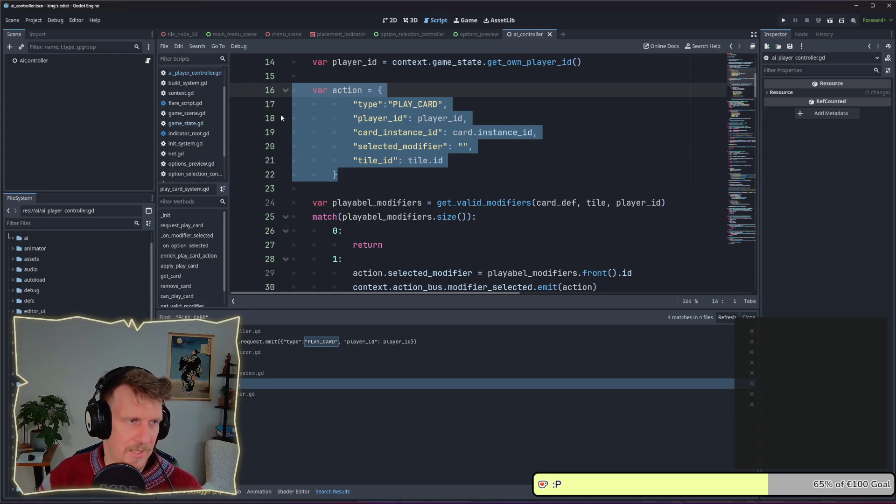
click(187, 72)
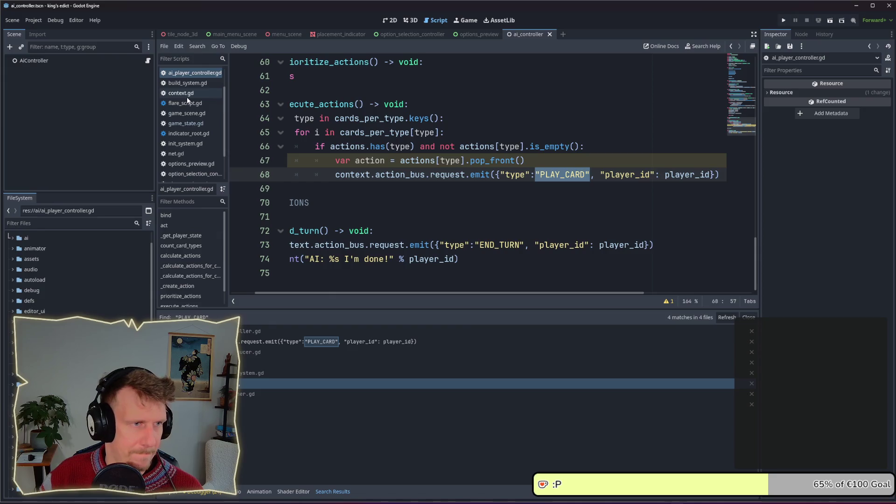
click(567, 165)
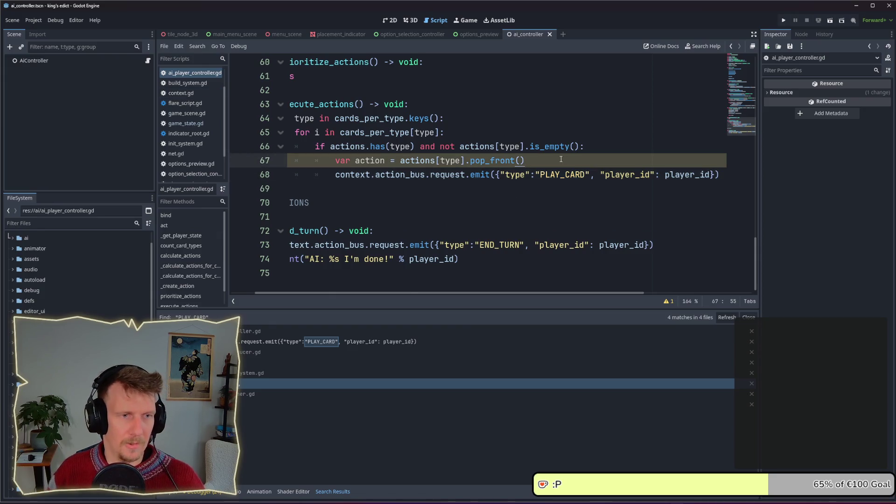
key(Return)
key(Return)
key(ctrl+v)
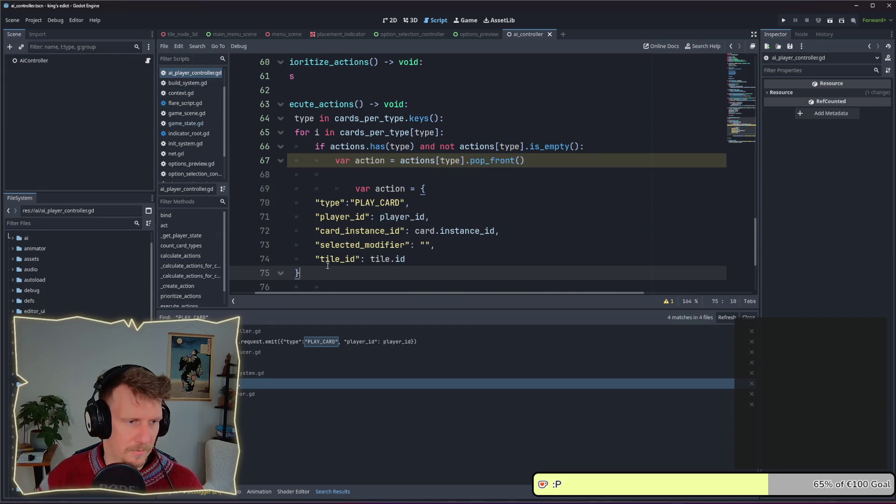
Fix the indentation of the pasted dictionary lines and the var action line
shift+click(252, 200)
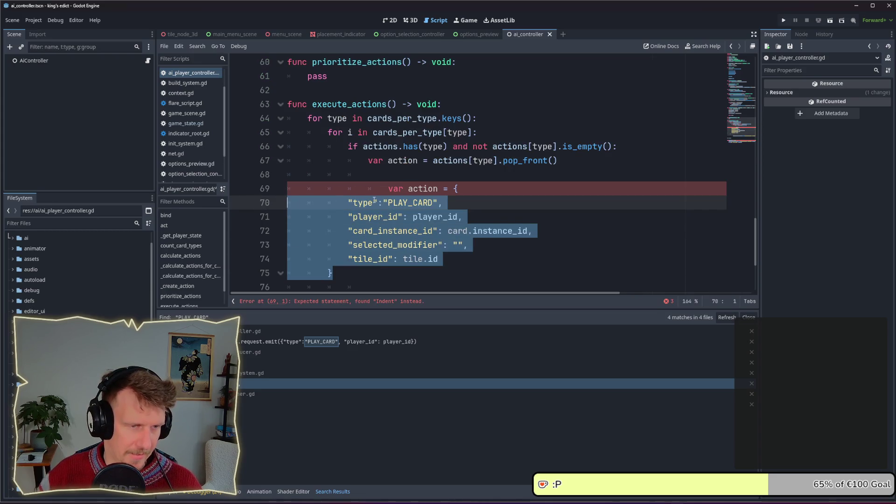
key(shift+Tab)
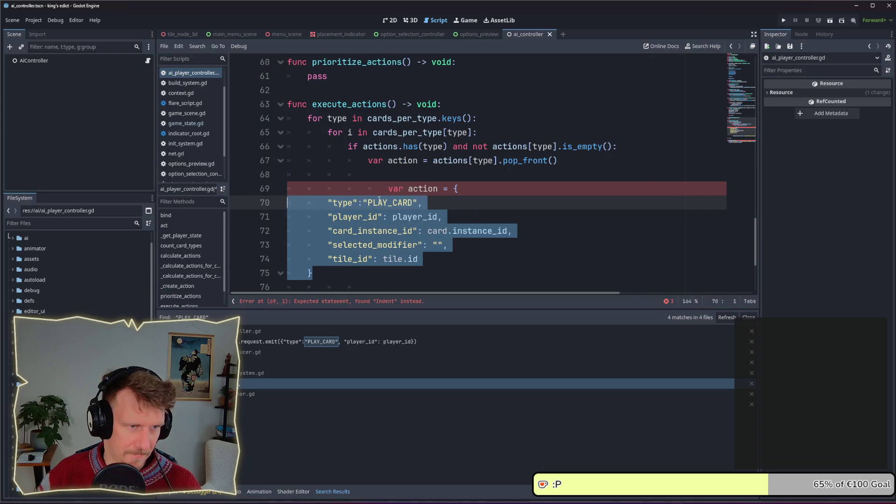
key(Tab)
key(Tab)
key(Tab)
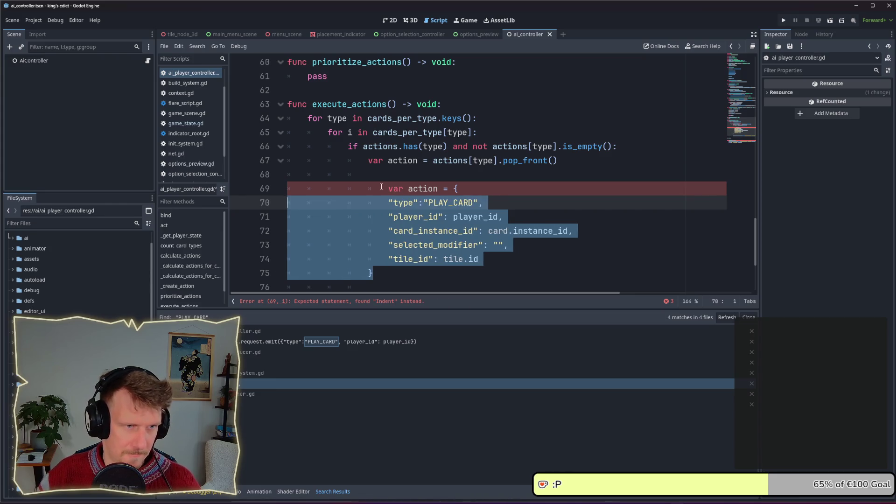
click(443, 189)
key(BackSpace)
scroll(443, 189, down, 2)
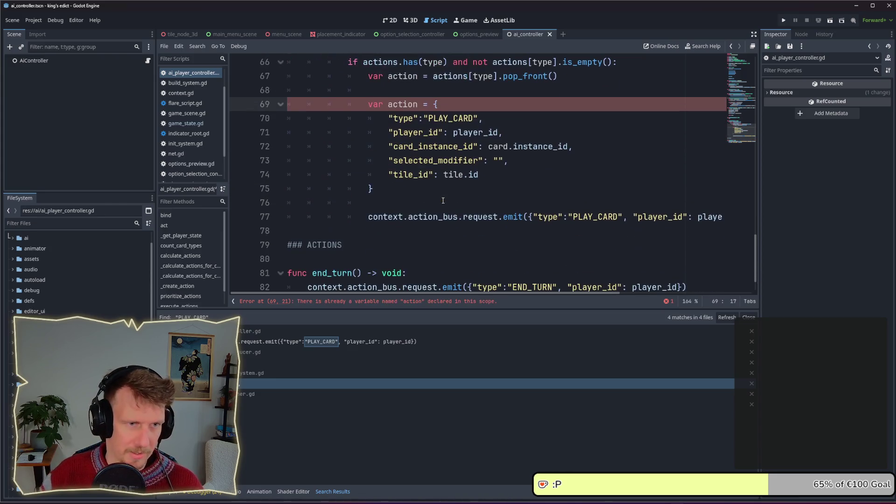
click(531, 161)
scroll(518, 161, up, 1)
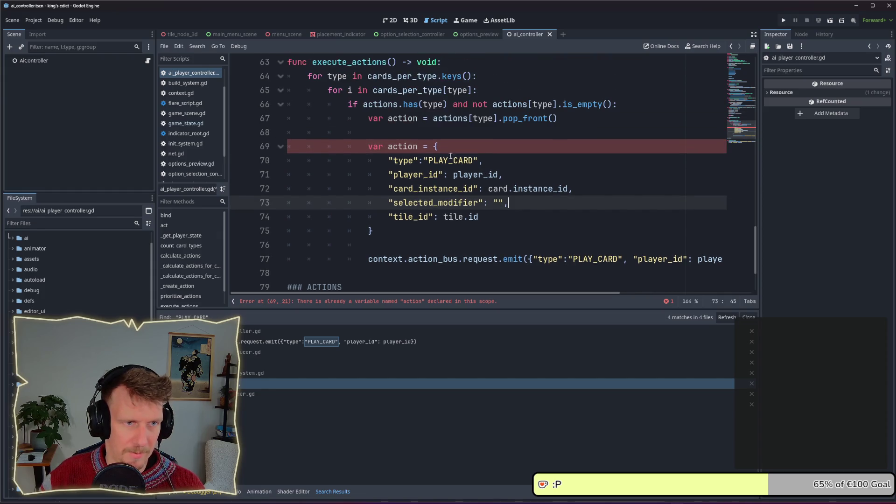
Rename the pasted variable to action_event and pass it as the emit() argument
double_click(443, 146)
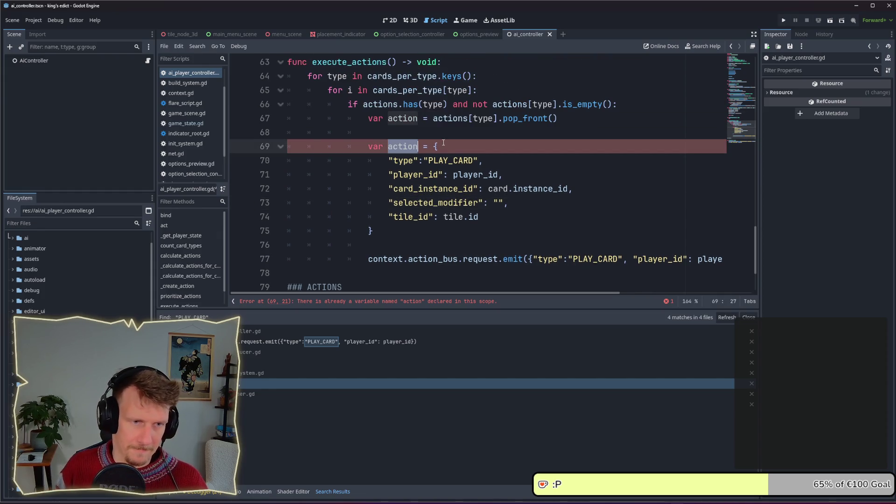
text(action_a)
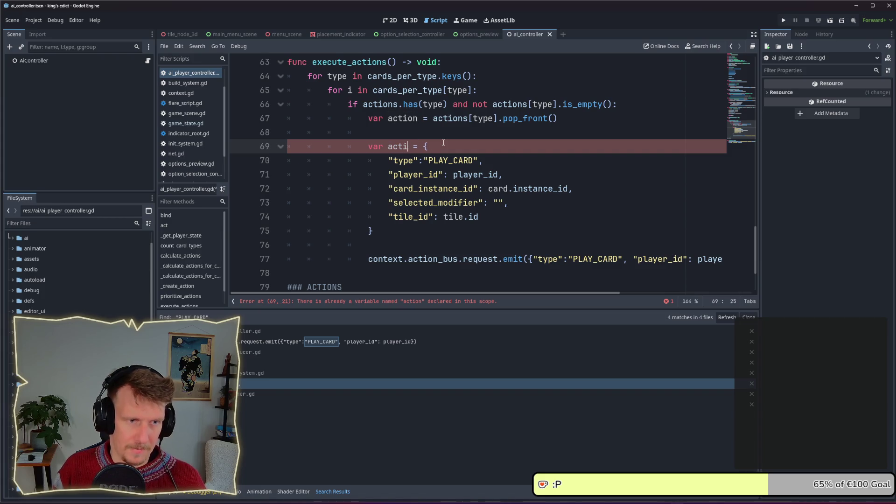
text(vent)
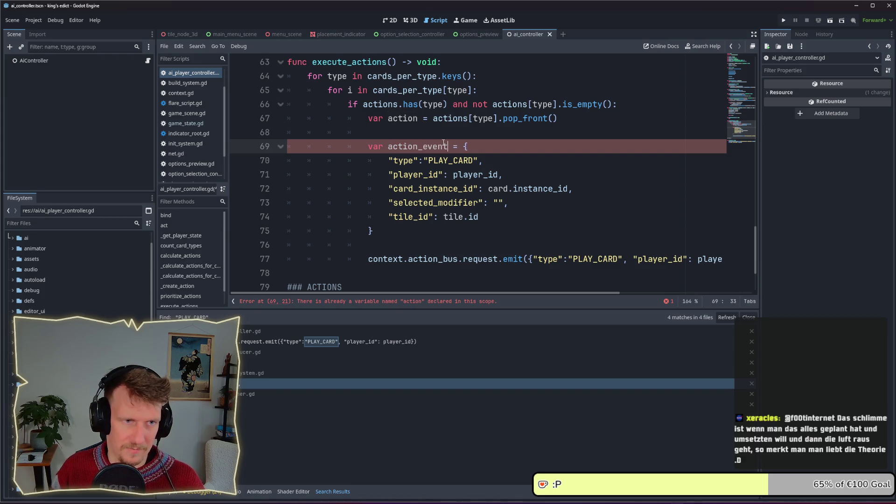
double_click(434, 148)
key(ctrl+c)
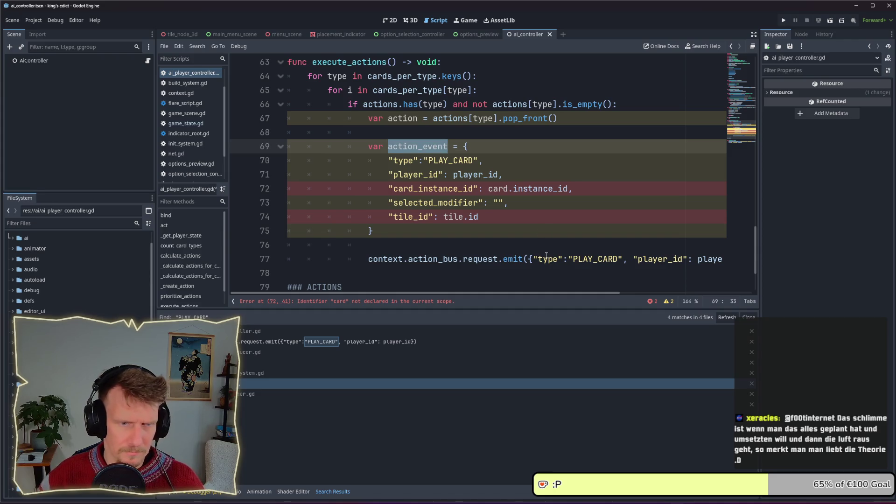
drag(532, 258, 708, 259)
key(ctrl+v)
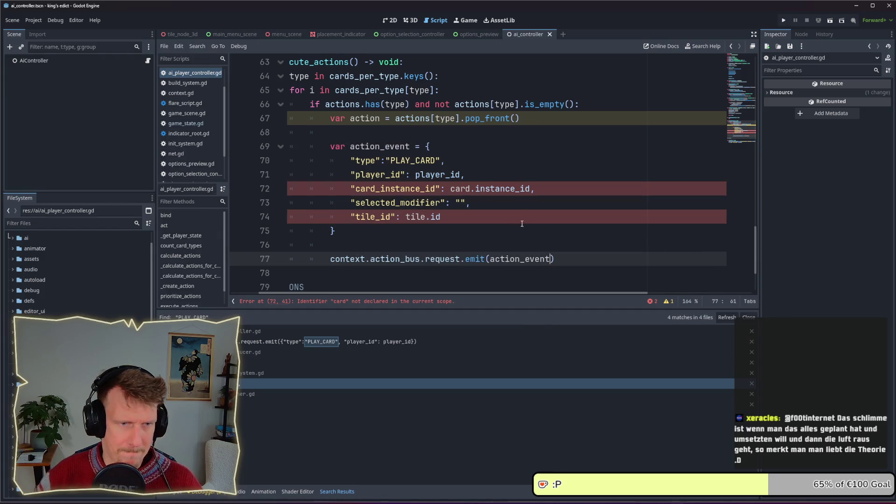
Check the instance_id and tile_id entries, then select the action variable name for reuse
scroll(379, 295, left, 2)
scroll(467, 210, down, 1)
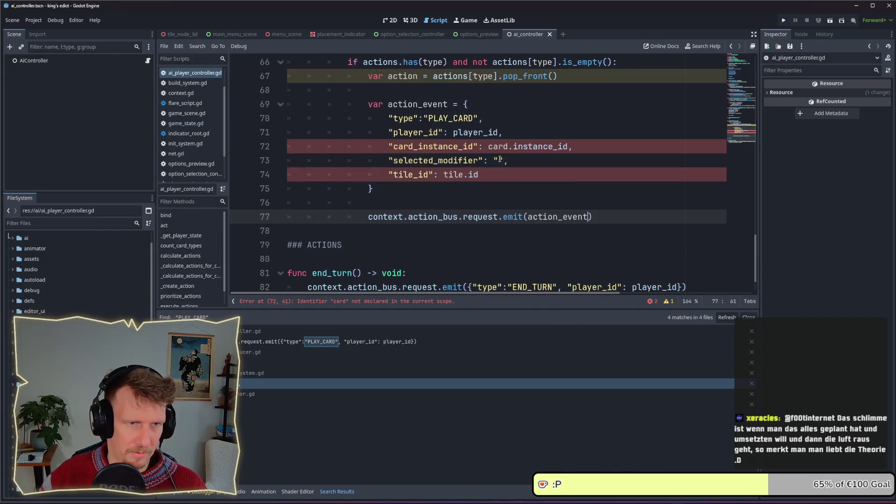
double_click(513, 147)
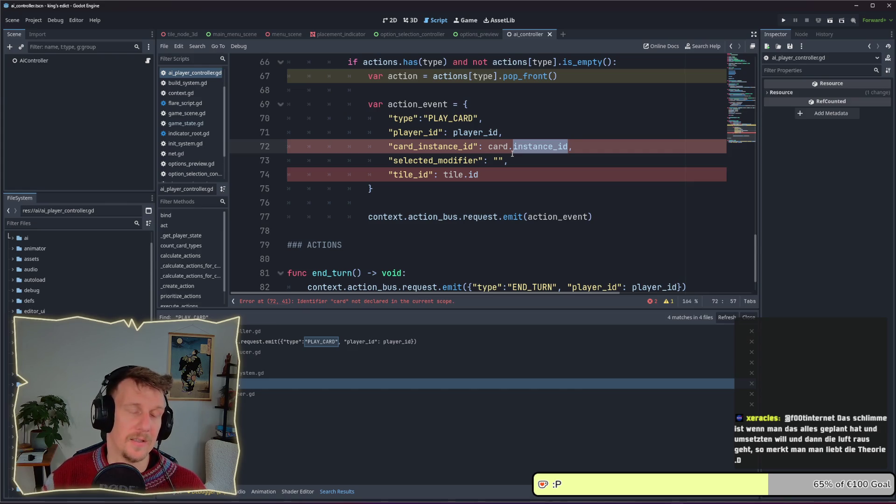
scroll(512, 153, up, 1)
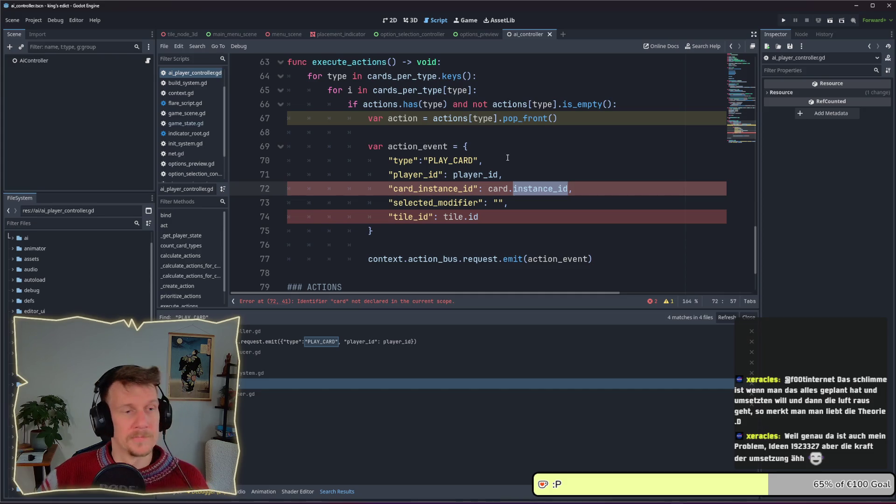
key(Down)
key(Down)
key(ctrl+shift+Left)
scroll(482, 147, up, 1)
scroll(491, 169, down, 1)
double_click(409, 120)
key(ctrl+c)
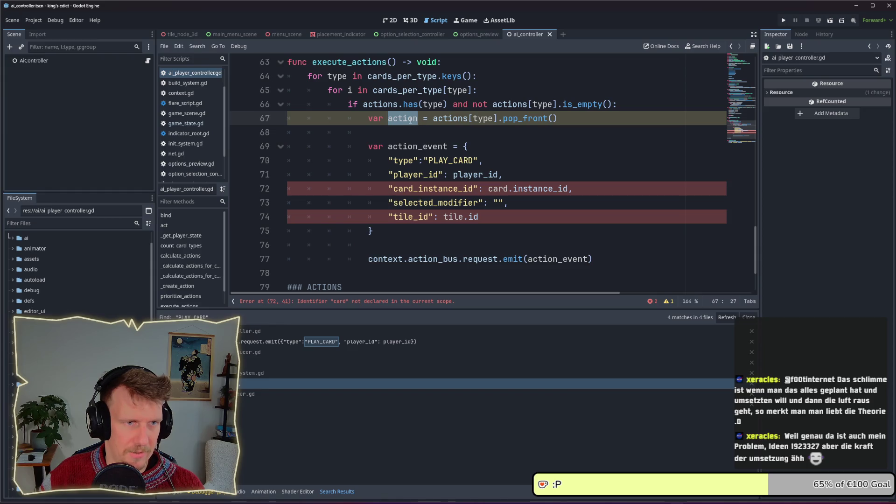
Make player_id and tile.id read from the popped action with an 'action.' prefix, and save
click(453, 174)
key(ctrl+v)
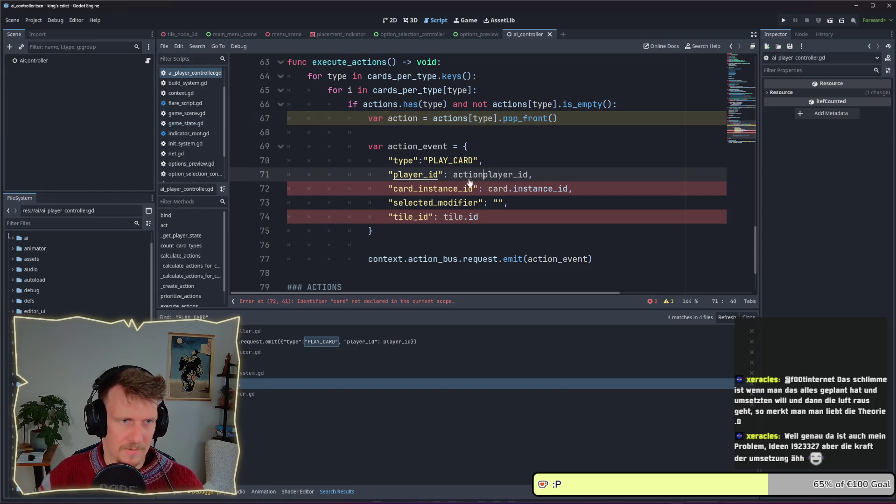
text(.)
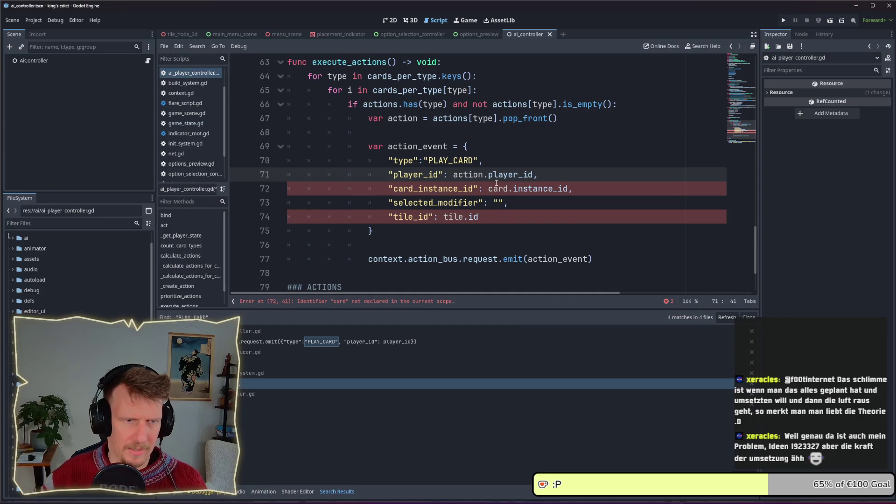
double_click(497, 185)
click(446, 216)
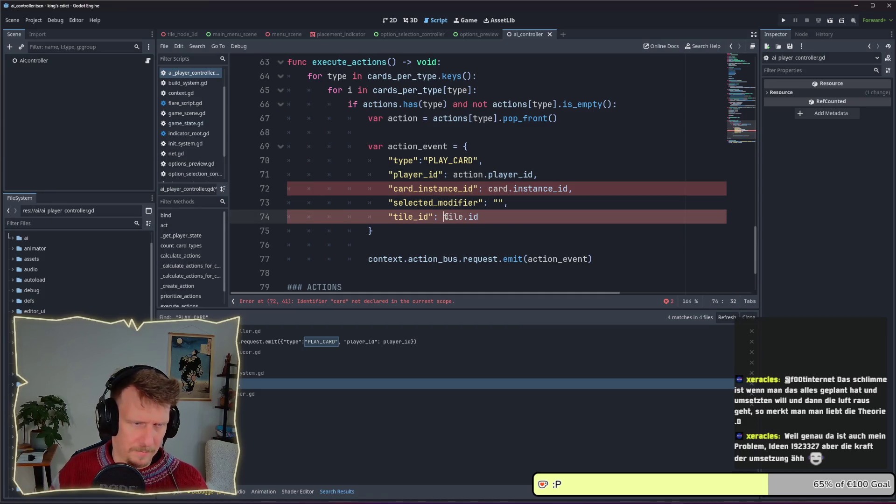
text(action.)
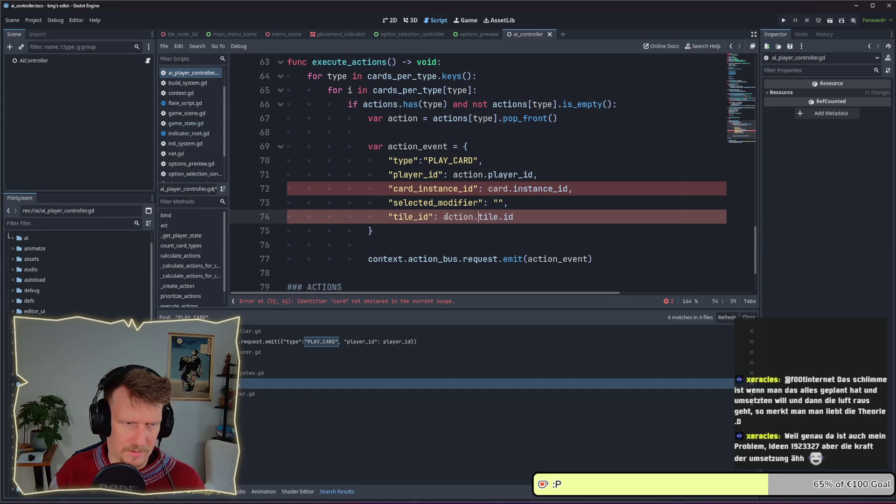
key(ctrl+s)
Begin the modifier value as action.m and type the action variable as PlayerAction, then save
click(516, 202)
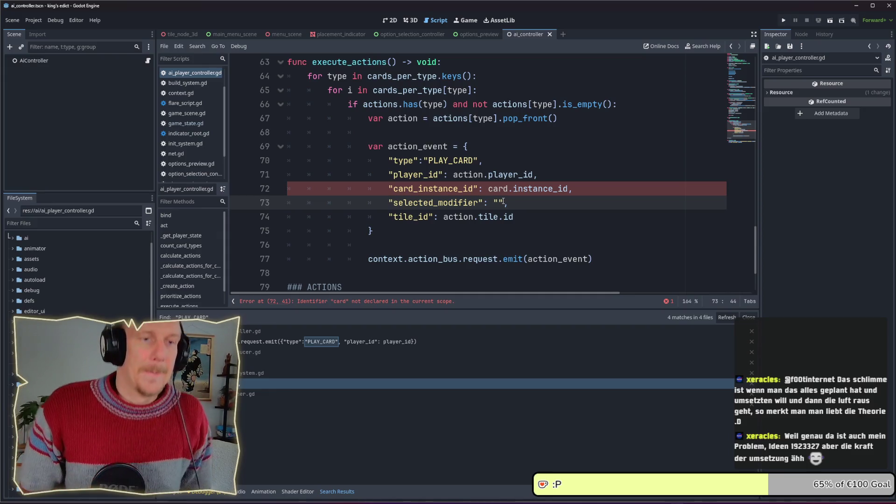
double_click(498, 203)
text(action.m)
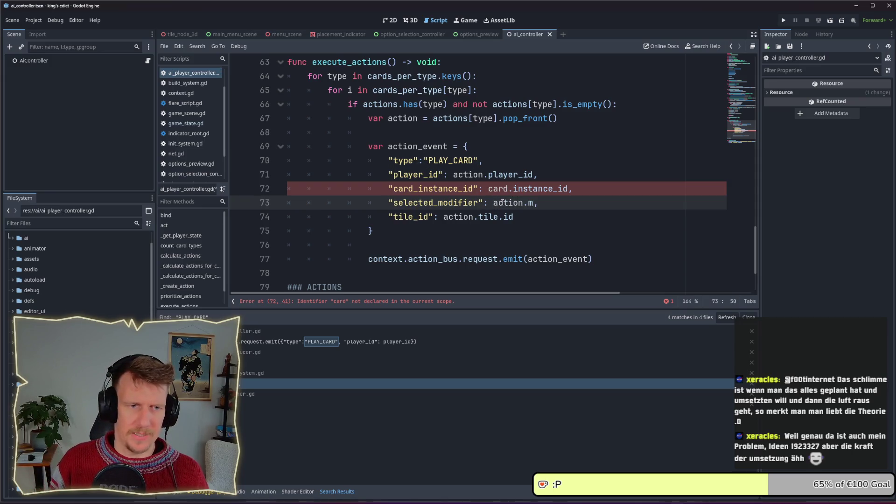
click(419, 119)
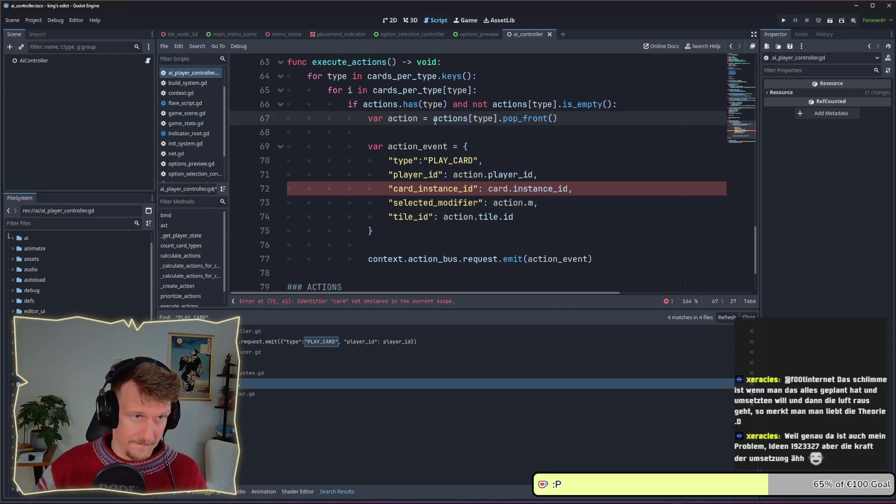
text(: PlayerAc)
key(Return)
key(ctrl+s)
Complete the selected modifier value as action.modifier.id and save the script
click(532, 203)
key(BackSpace)
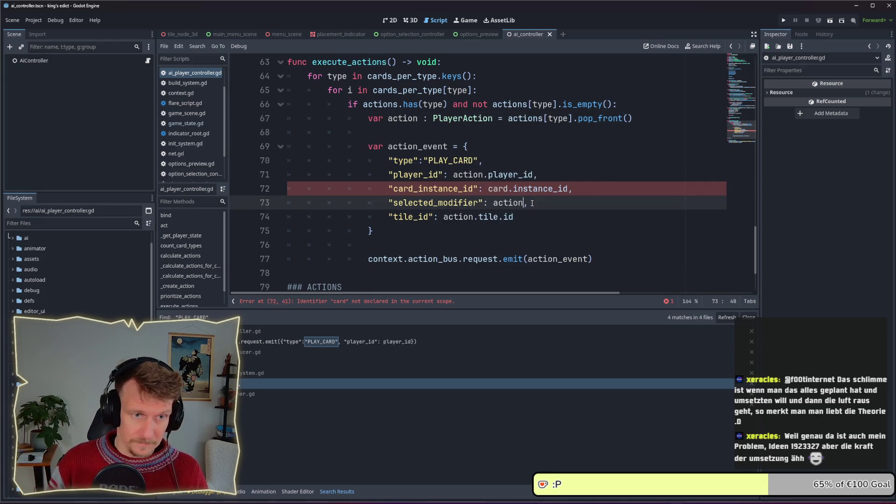
text(mo)
key(Return)
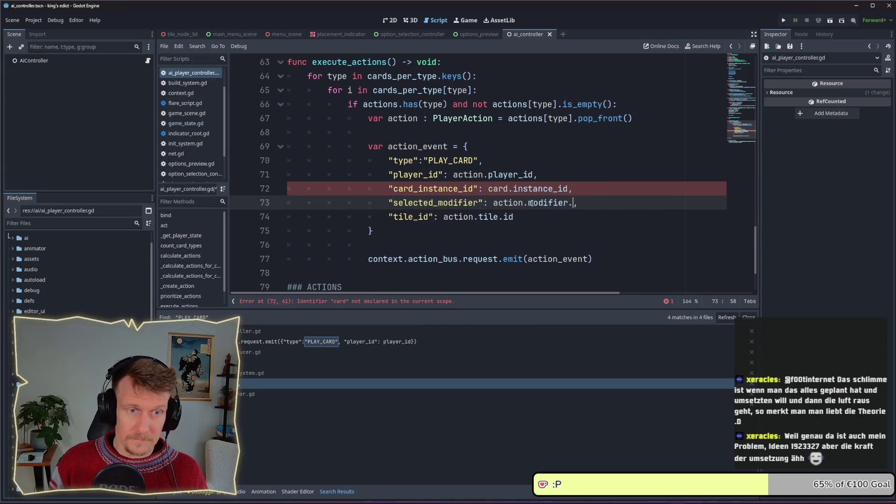
text(.)
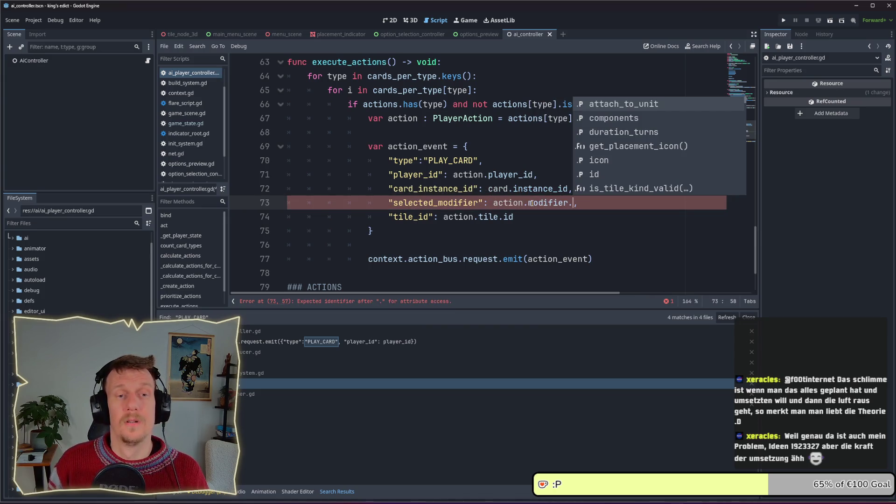
text(id)
key(Return)
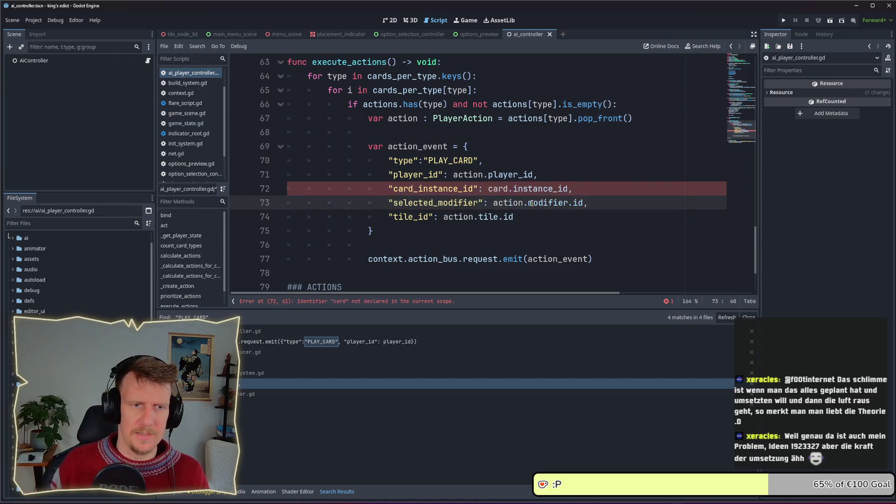
key(ctrl+s)
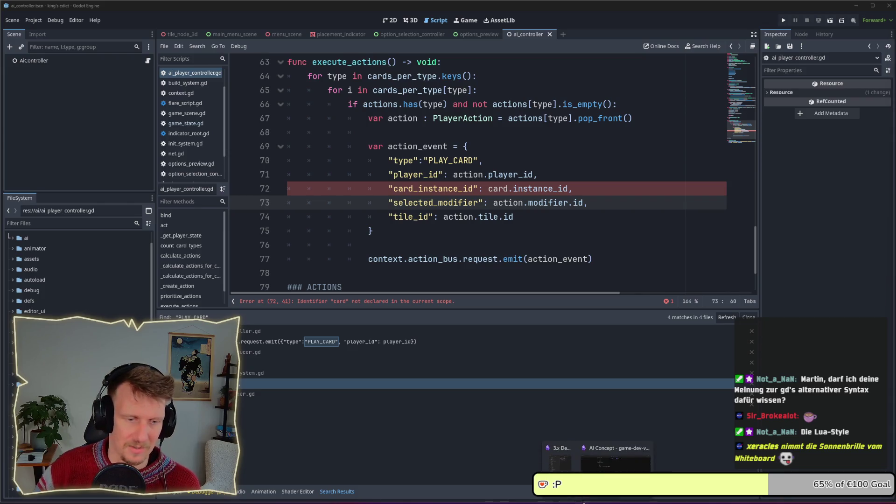
Alt+Tab from Godot to the Excalidraw 'Timeline - Kings Edict' window
key(alt+Tab)
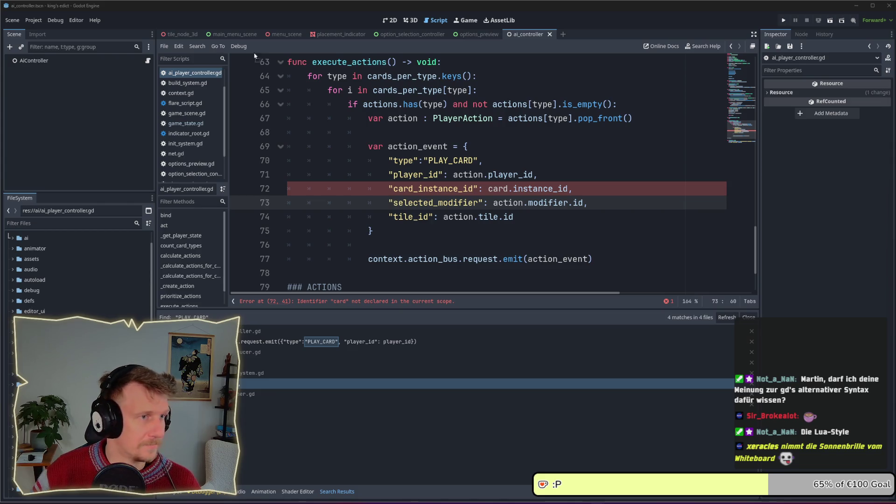
key(alt+Tab)
Move and widen the Excalidraw window, then scroll across the early part of the timeline
drag(20, 13, 138, 9)
mouse_move(215, 163)
mouse_down()
mouse_move(808, 138)
mouse_move(698, 135)
mouse_move(754, 137)
mouse_up()
scroll(354, 215, up, 8)
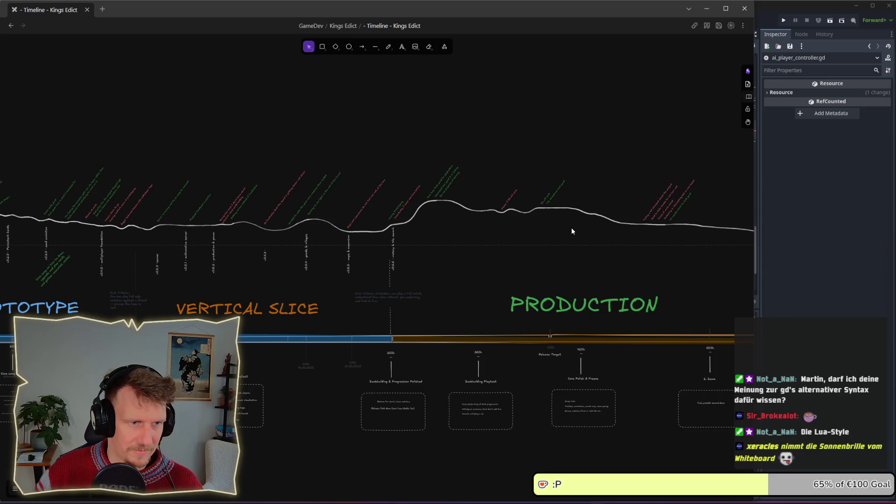
scroll(444, 234, up, 5)
scroll(303, 246, left, 5)
scroll(256, 215, up, 4)
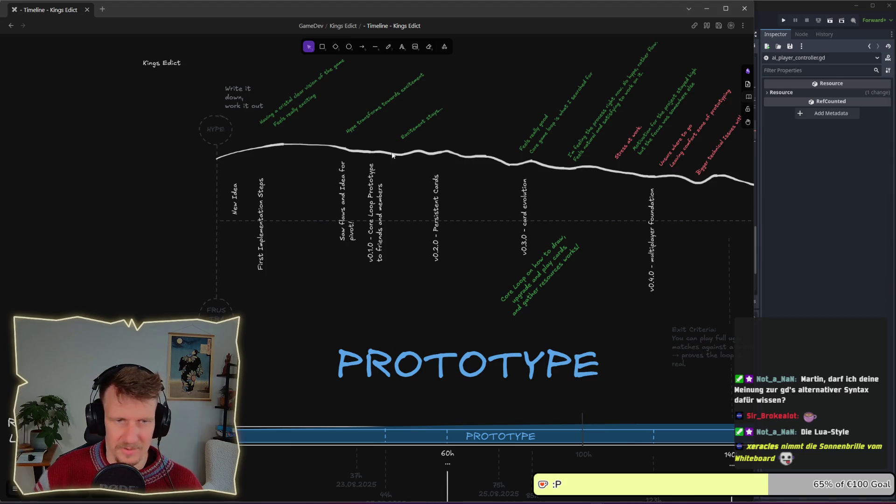
scroll(370, 171, right, 4)
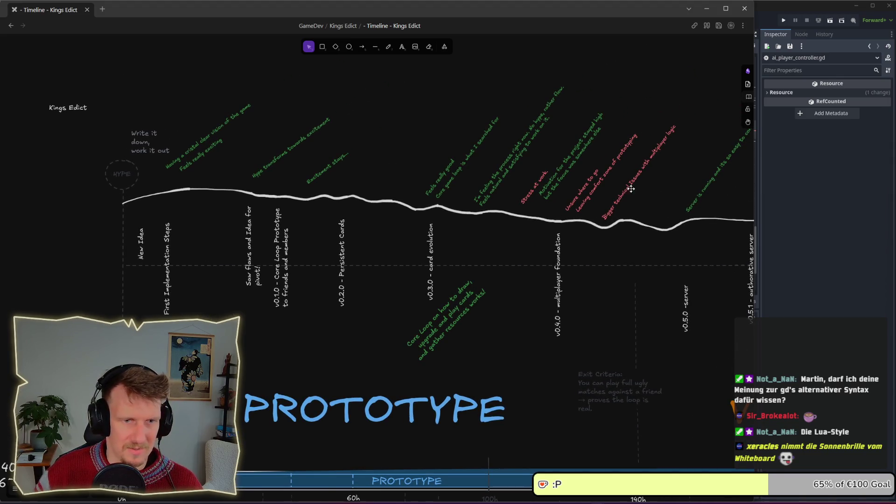
scroll(564, 293, down, 5)
scroll(564, 292, right, 4)
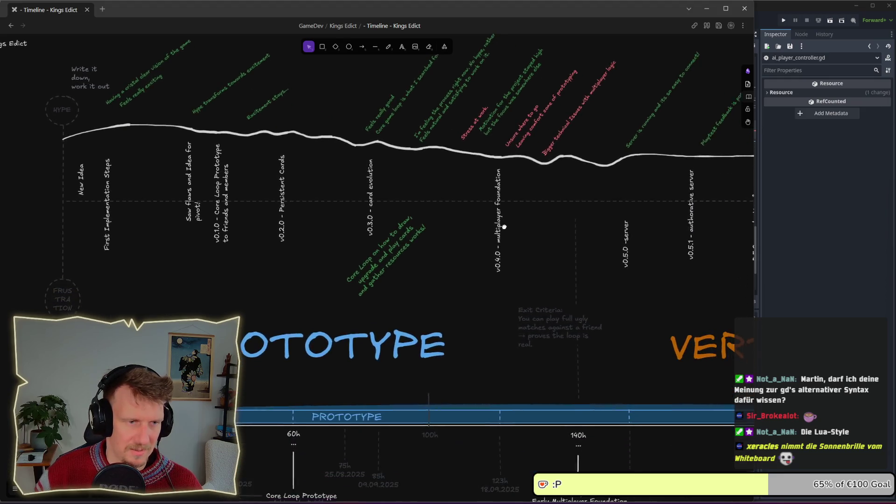
scroll(489, 260, down, 5)
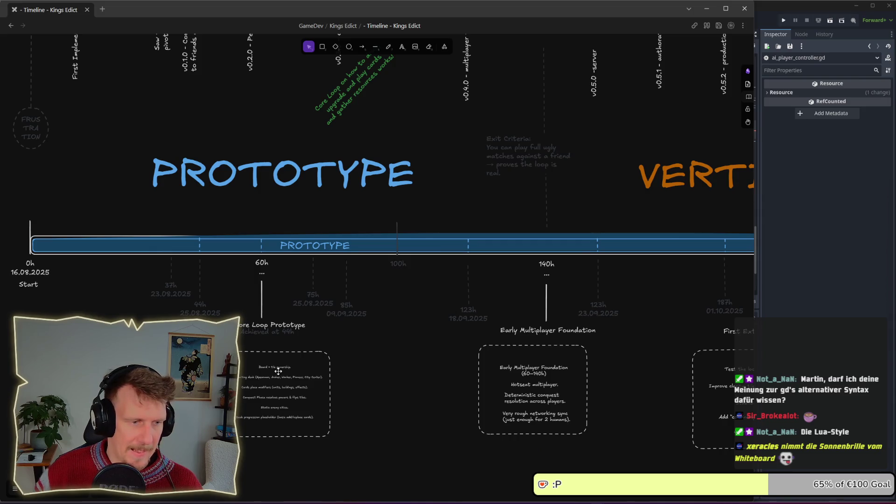
scroll(401, 233, up, 2)
scroll(401, 234, right, 2)
scroll(401, 234, down, 5)
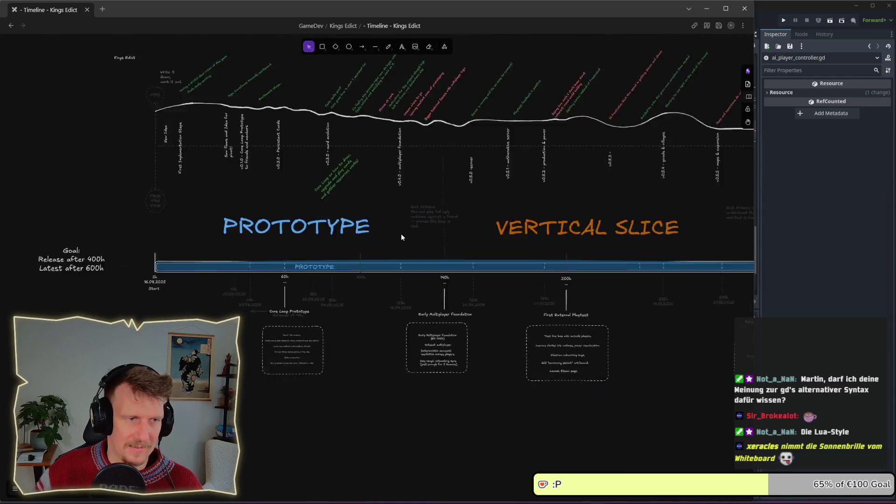
scroll(443, 235, right, 5)
scroll(436, 237, down, 3)
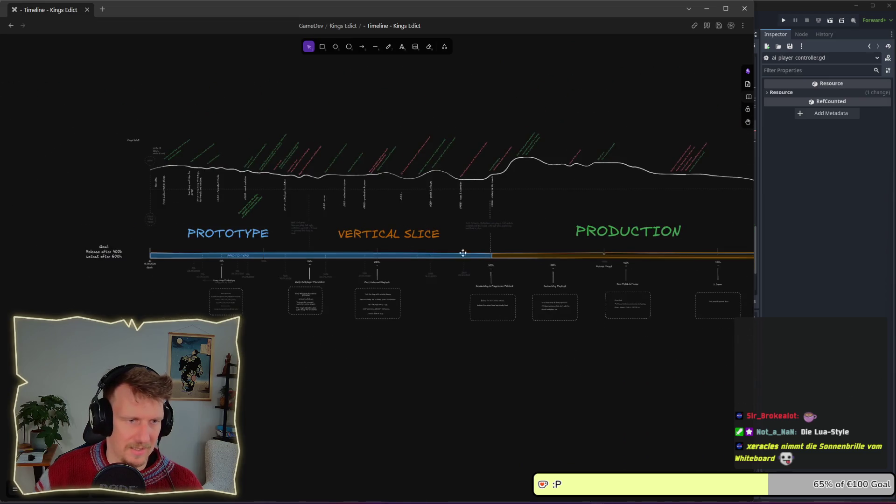
scroll(466, 253, right, 5)
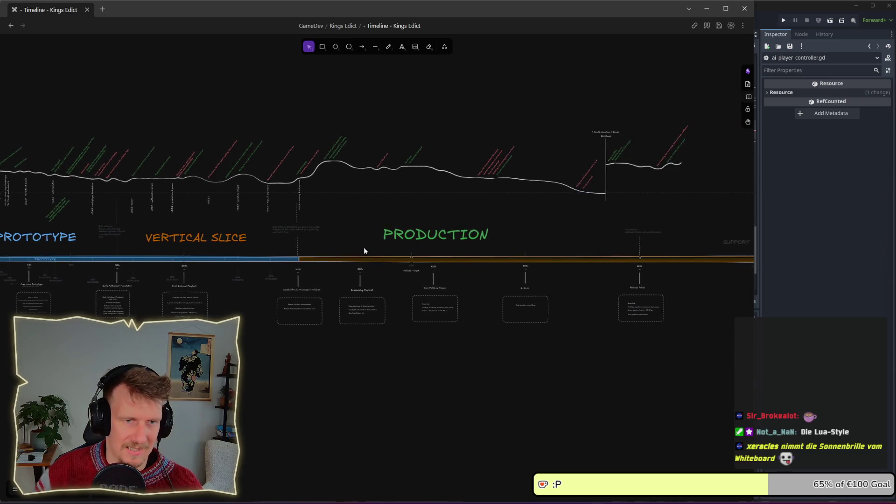
scroll(689, 258, right, 5)
Pan through the Production phase past v0.5.6 to the SUPPORT section, then return to Godot
drag(451, 234, 495, 236)
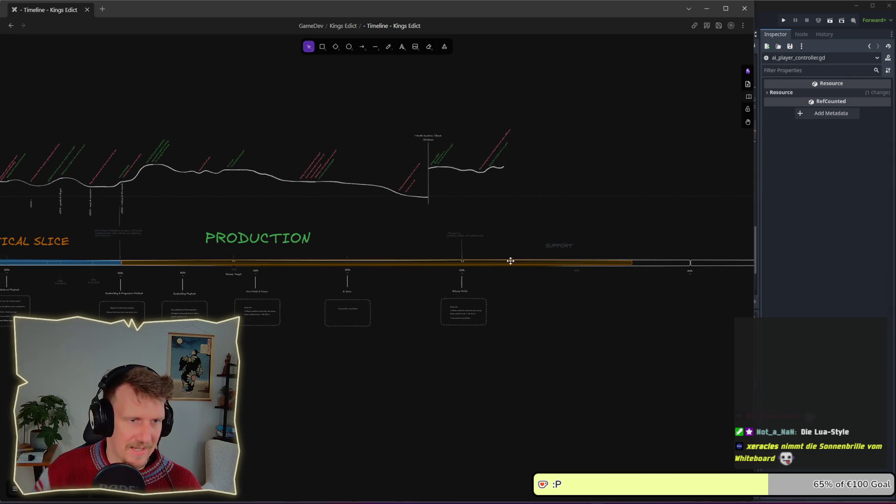
scroll(463, 227, down, 5)
scroll(378, 240, up, 8)
drag(378, 240, 443, 243)
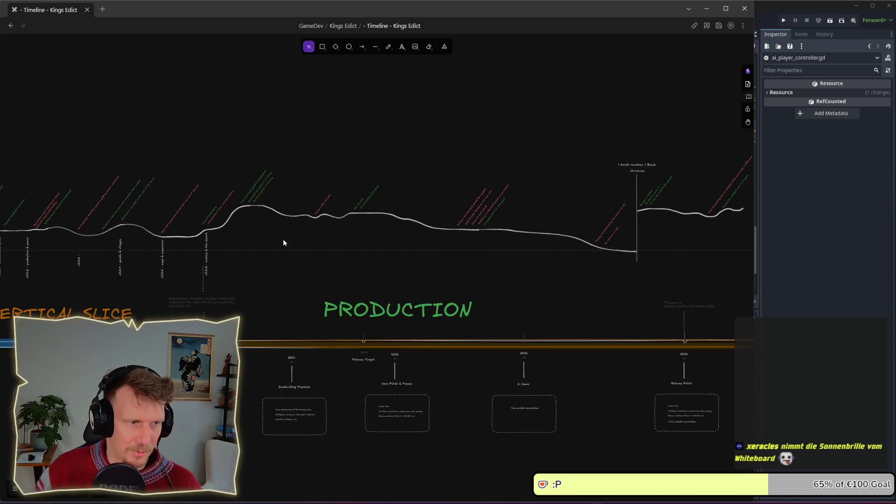
drag(238, 241, 342, 244)
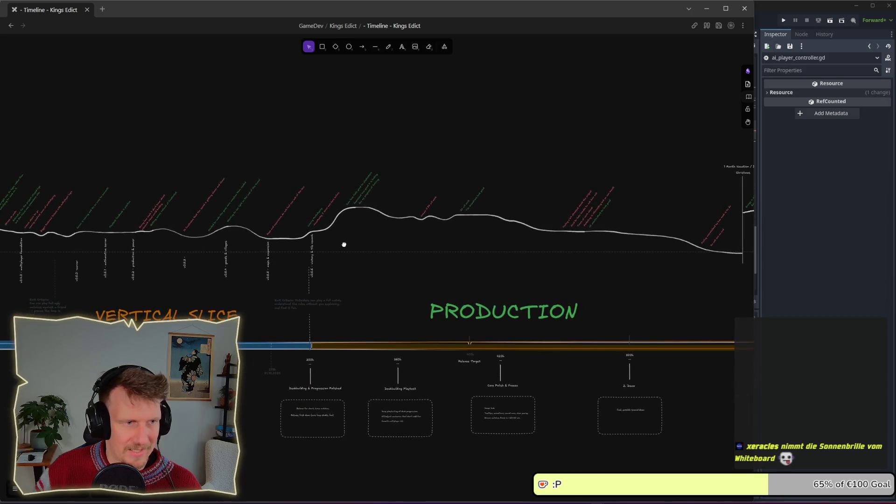
drag(260, 245, 320, 242)
scroll(320, 242, up, 5)
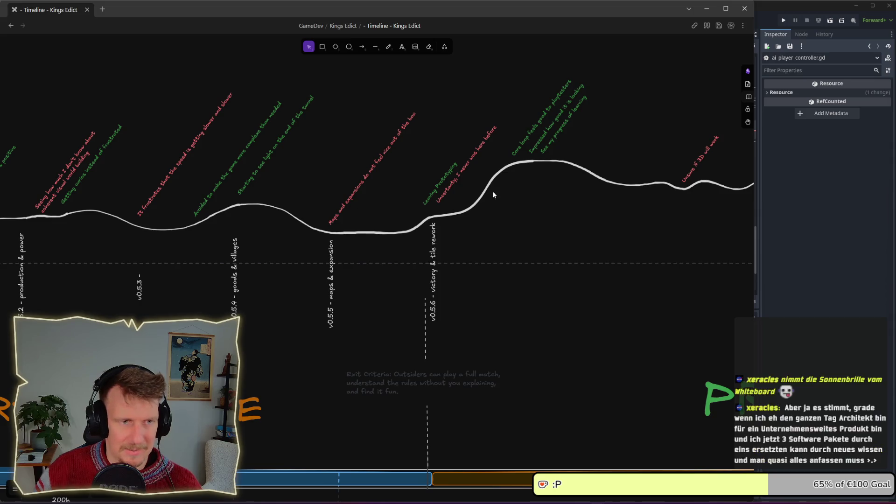
drag(491, 227, 437, 233)
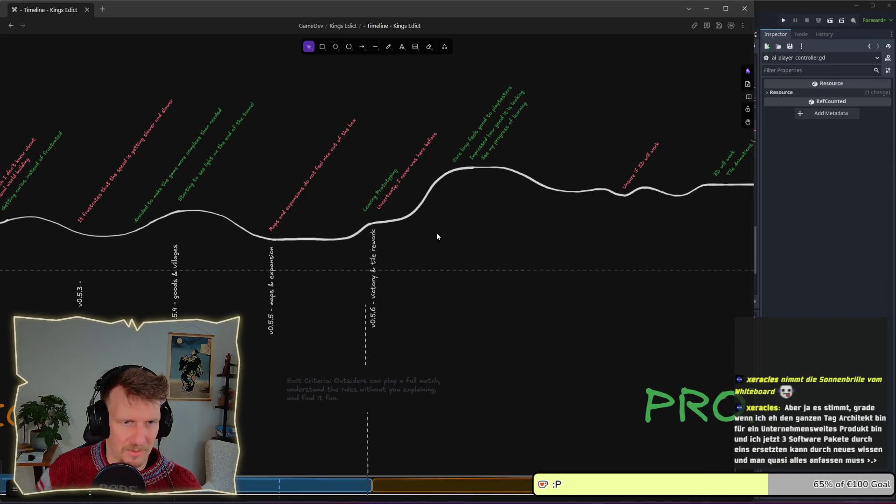
scroll(437, 235, down, 6)
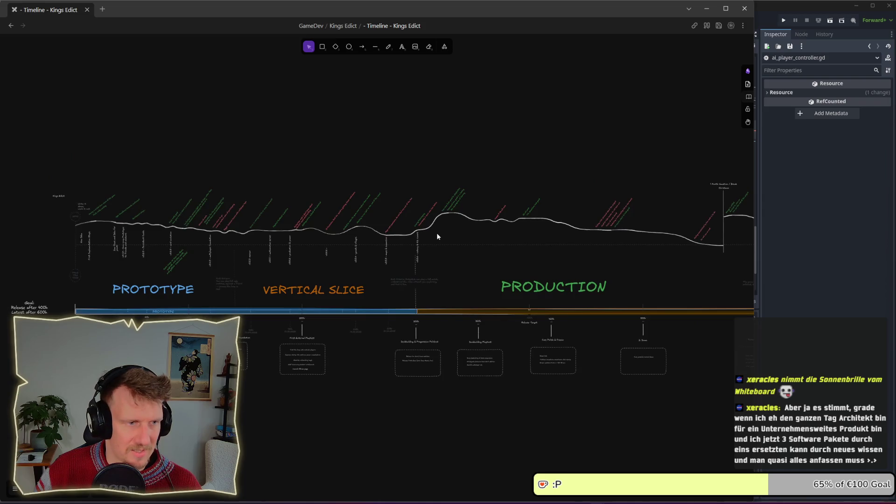
drag(518, 244, 402, 235)
drag(558, 220, 232, 230)
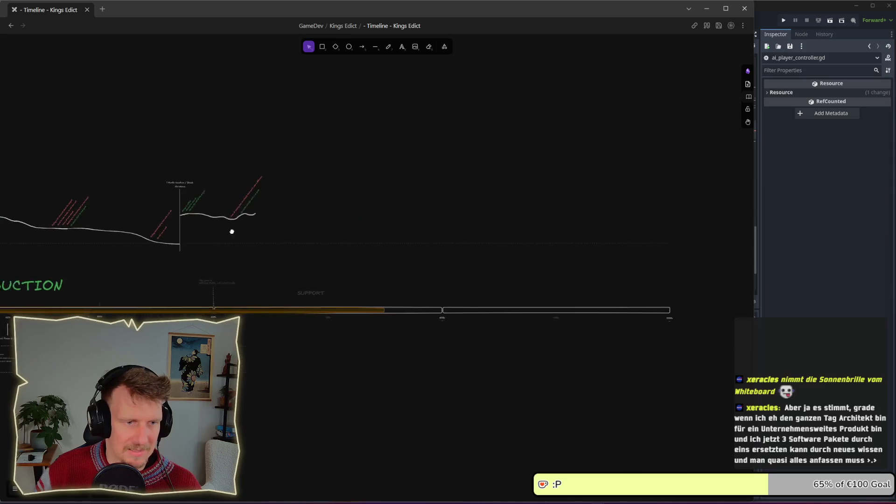
scroll(304, 235, up, 2)
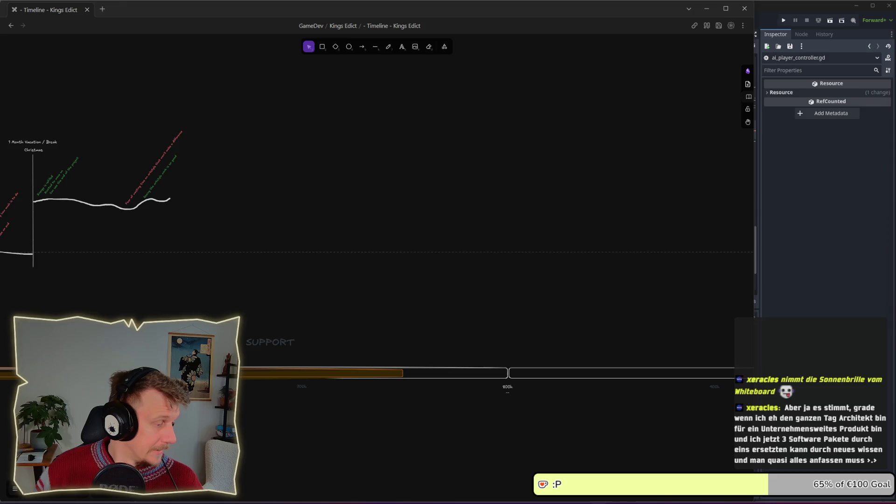
key(super+d)
key(super+d)
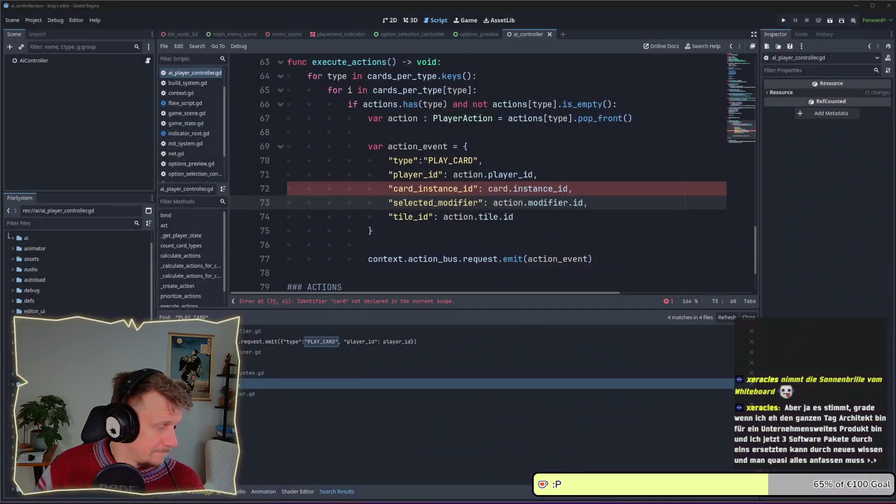
Cycle windows with Alt+Tab and Win+D, ending with the Toggl projects list over the timeline
key(super+d)
key(alt+Tab)
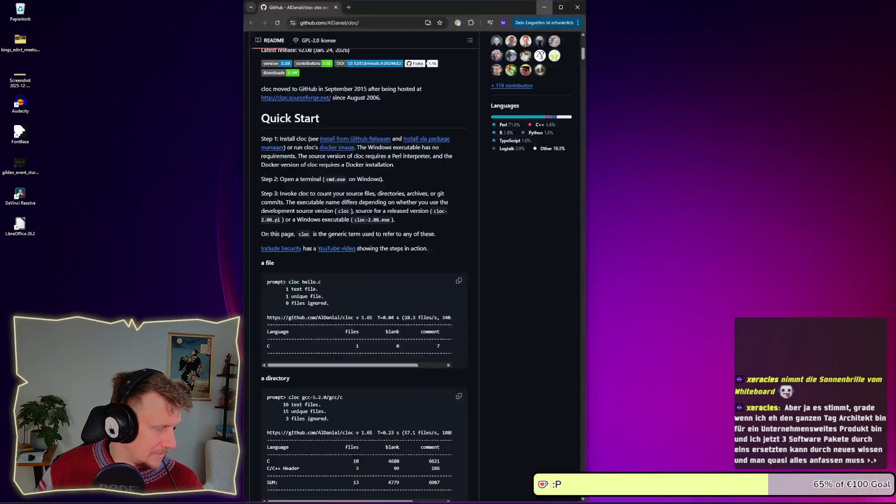
key(super+d)
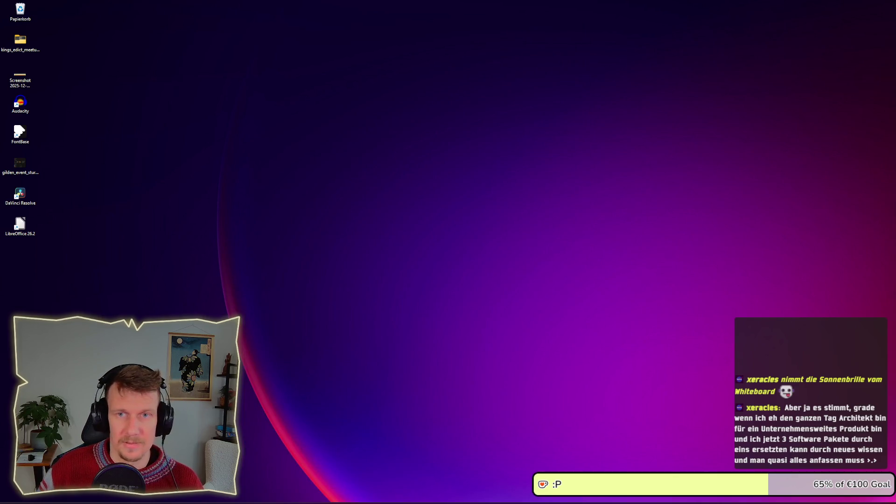
key(super+d)
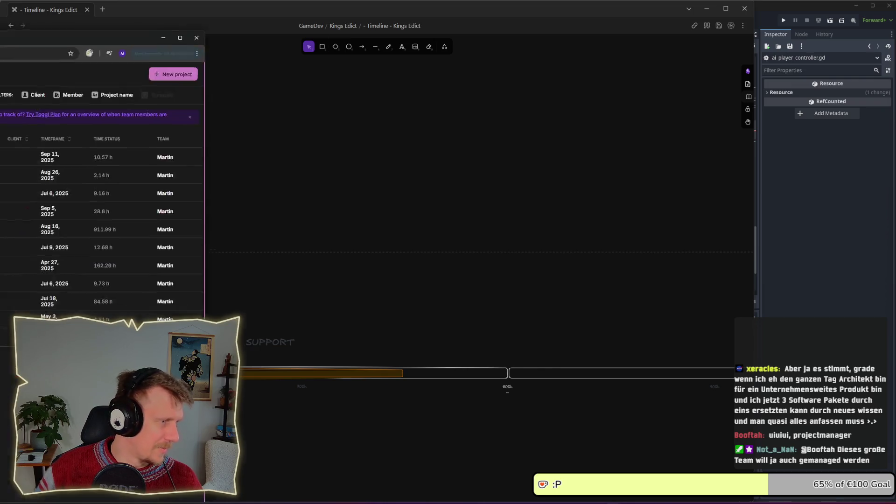
Bring up the Toggl Track project list with KingsEdict at 911.99 h, then refocus the Excalidraw timeline
drag(0, 38, 327, 8)
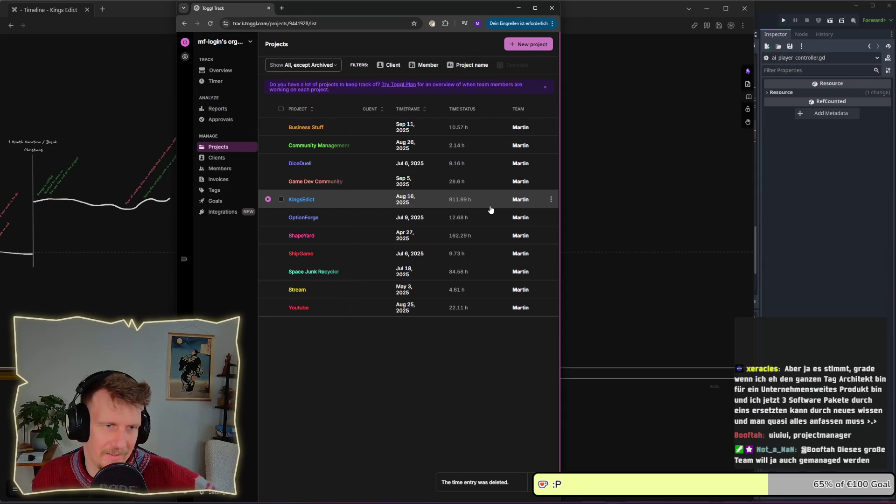
click(605, 236)
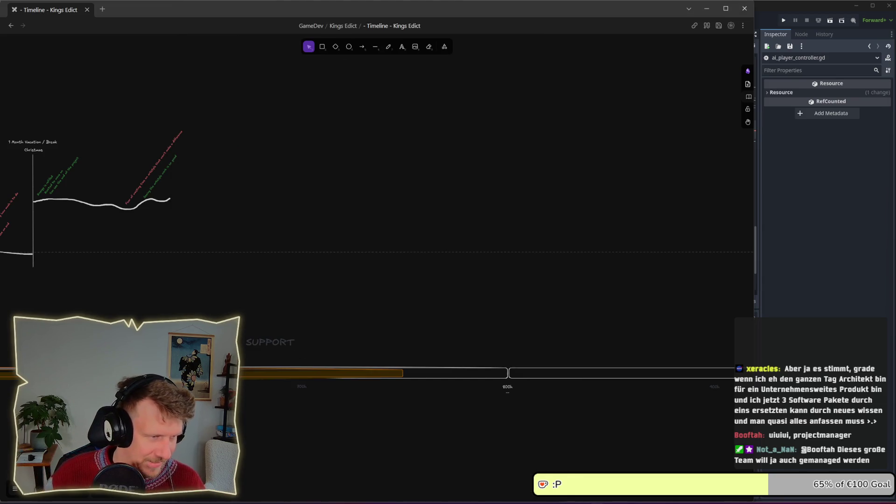
scroll(455, 280, down, 3)
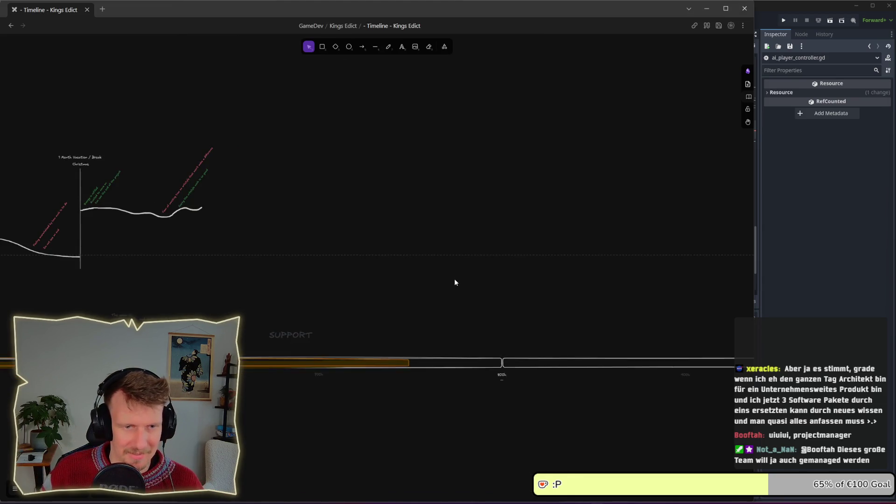
mouse_move(271, 149)
mouse_down()
mouse_move(729, 345)
mouse_move(707, 334)
mouse_up()
scroll(469, 322, down, 3)
scroll(469, 321, up, 3)
mouse_move(368, 215)
mouse_down()
mouse_move(492, 314)
mouse_move(583, 330)
mouse_up()
scroll(373, 234, up, 5)
scroll(404, 242, down, 3)
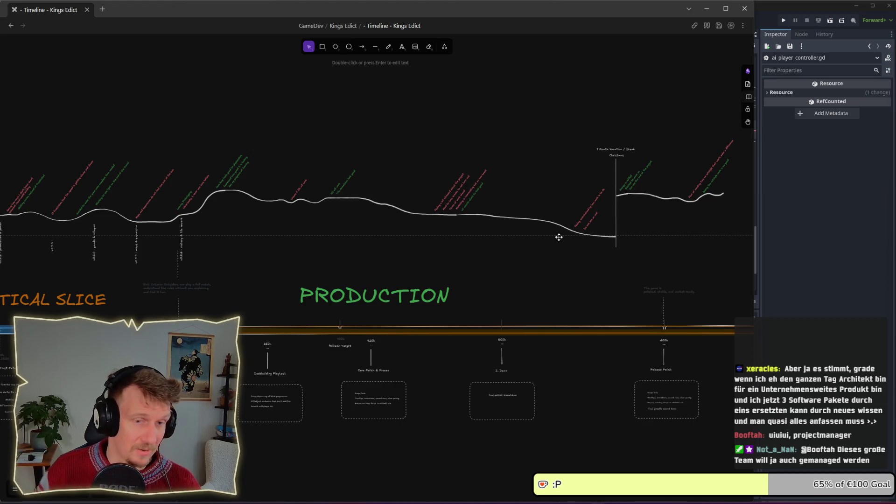
scroll(641, 262, right, 5)
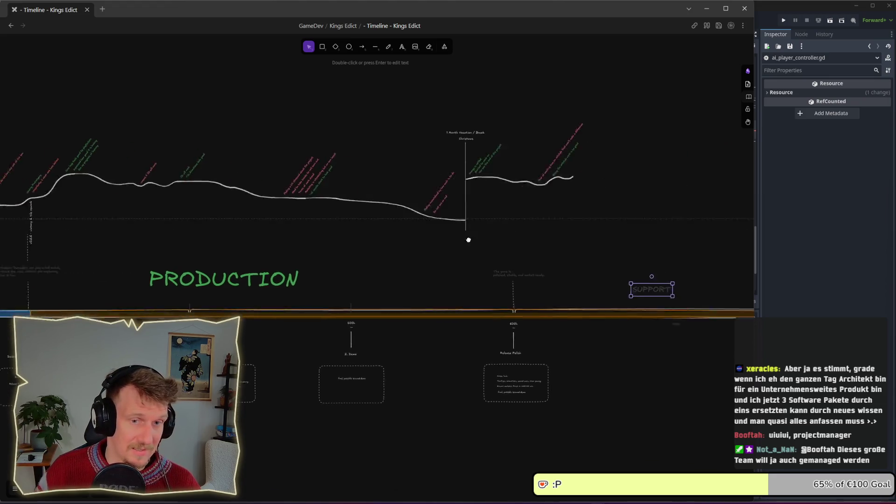
click(704, 9)
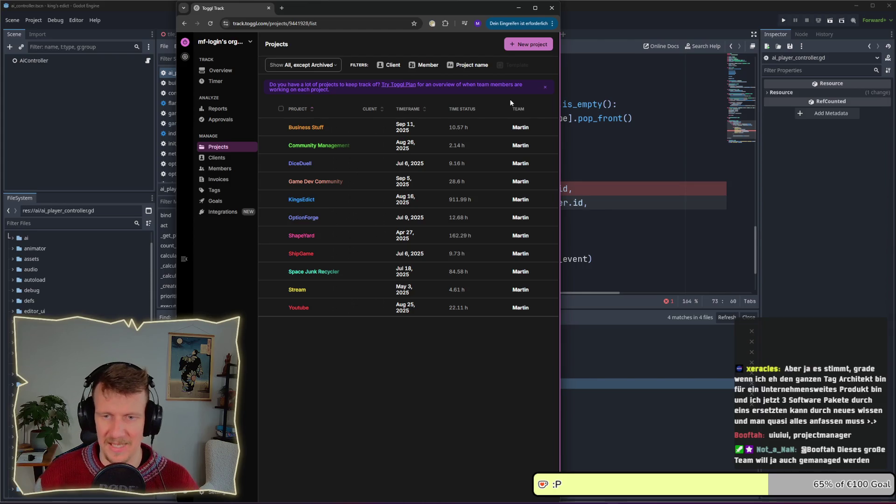
Minimize the Toggl Track window to reveal the Godot script editor
click(519, 9)
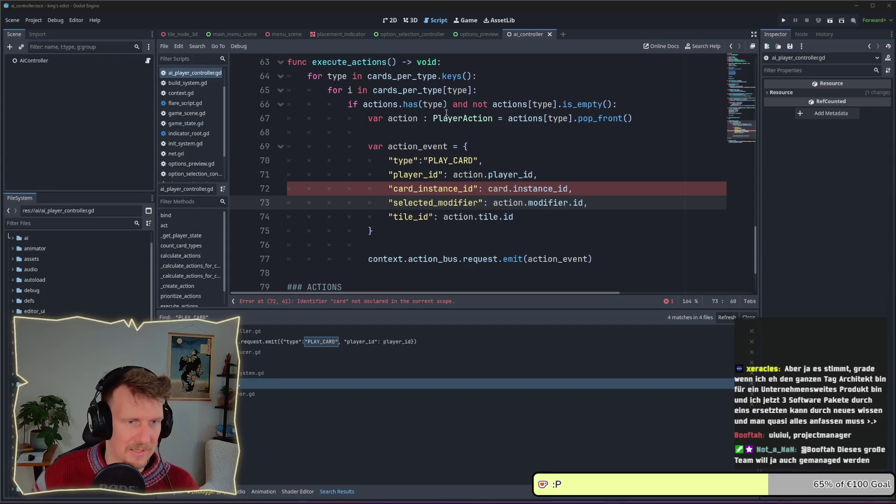
click(572, 189)
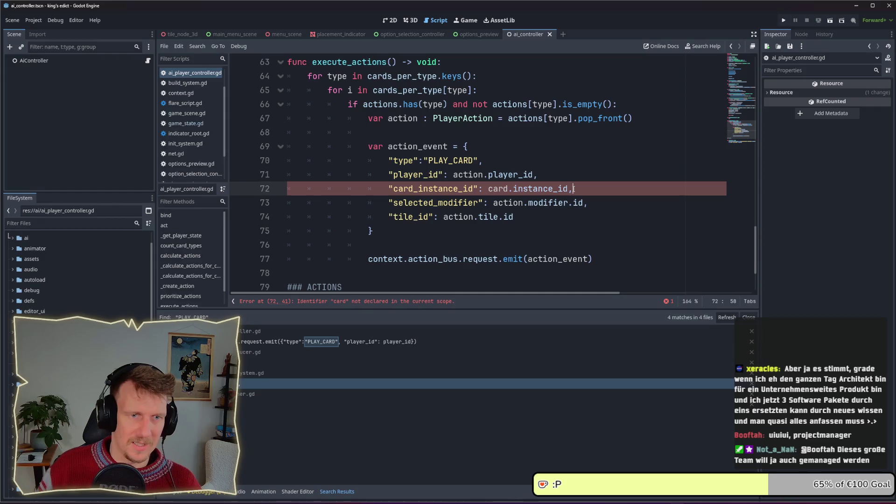
scroll(574, 189, up, 1)
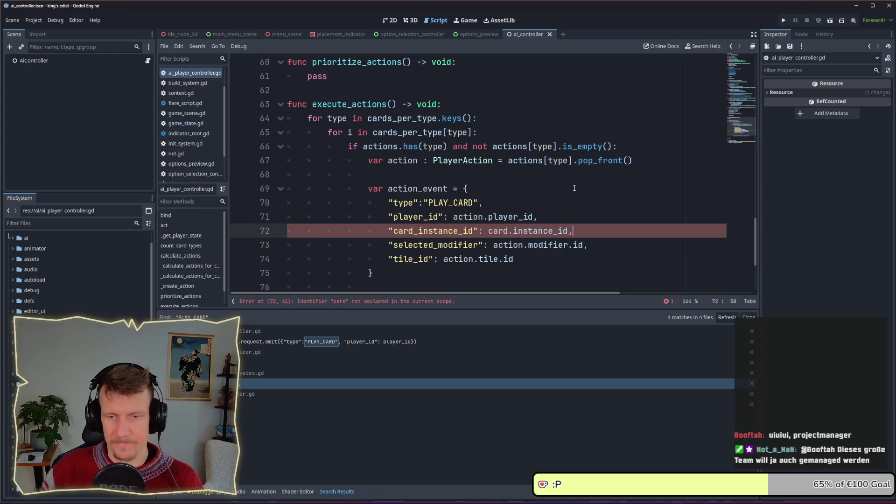
click(565, 215)
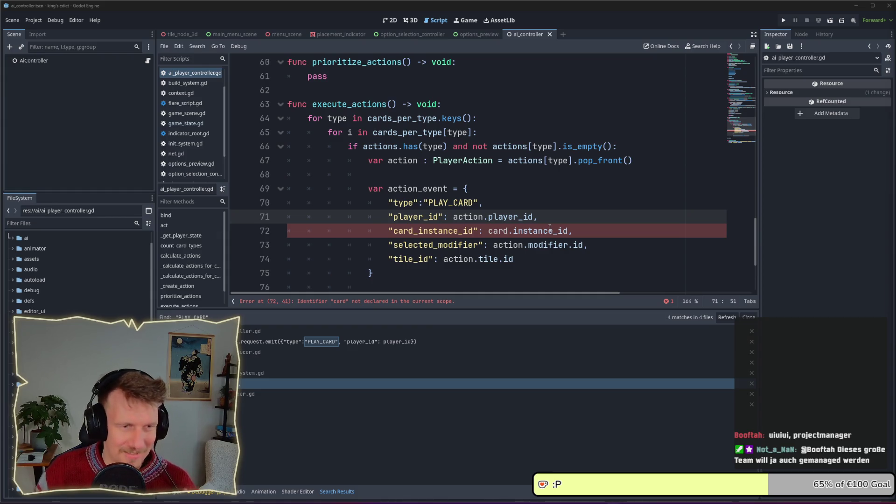
click(572, 229)
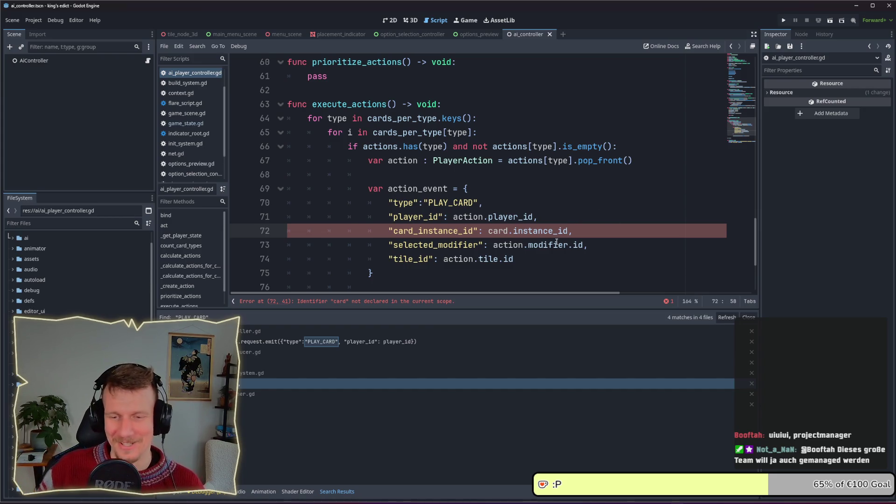
mouse_move(558, 241)
key(BackSpace)
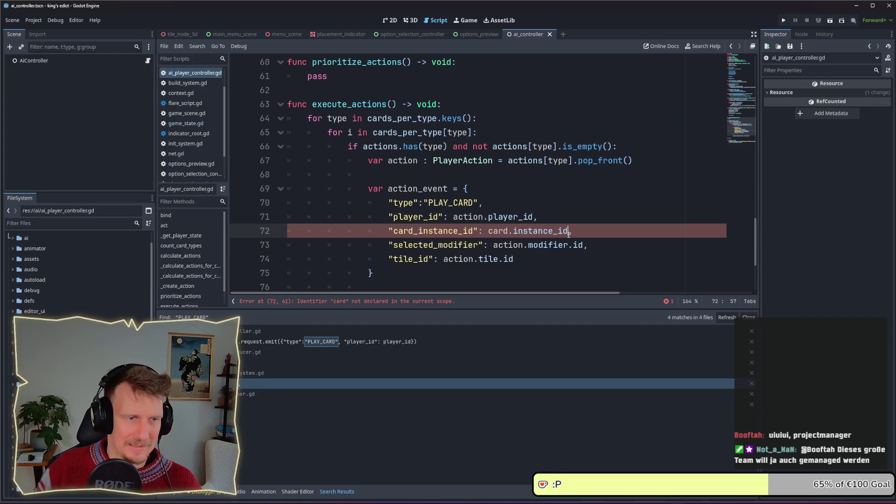
text(,)
drag(569, 232, 489, 232)
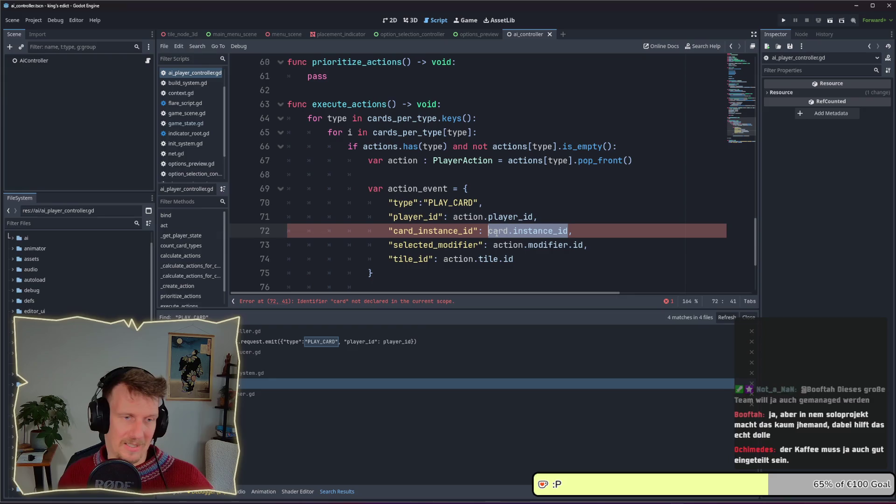
click(491, 175)
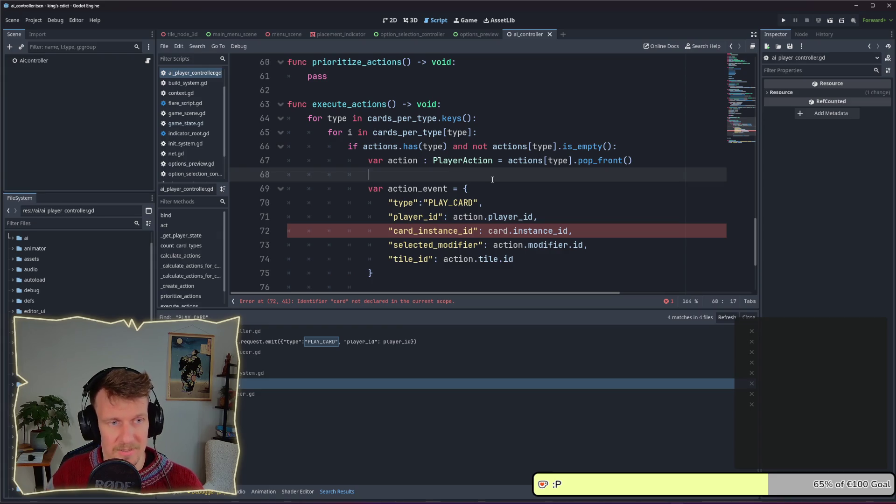
key(Return)
key(Return)
Insert extra blank lines after line 68 in the execute_actions loop
key(Up)
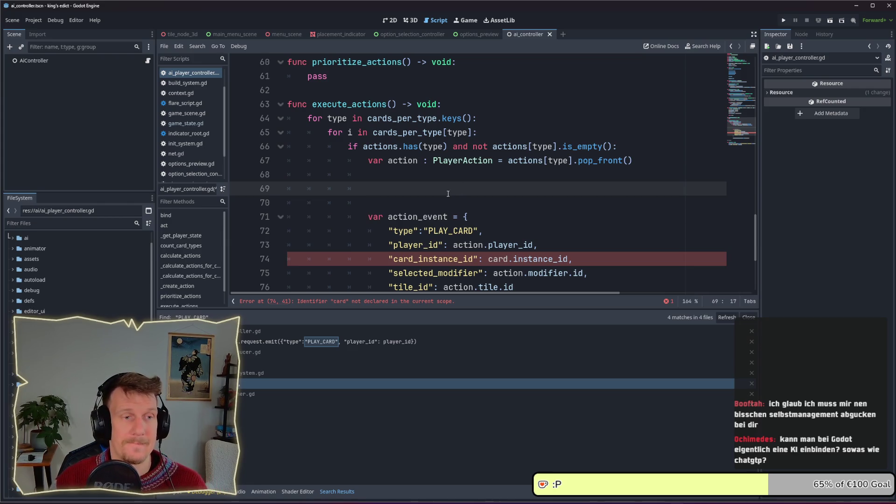
scroll(448, 193, down, 1)
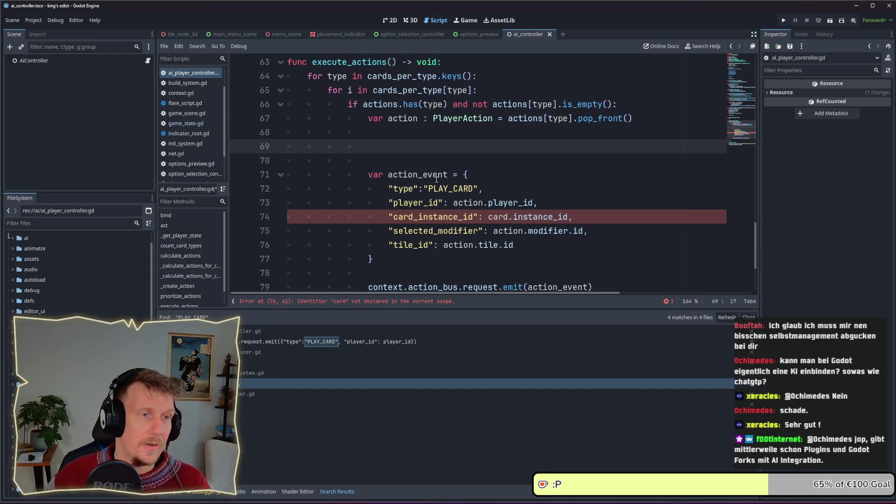
Declare 'var used_cards : Array = []' under the execute_actions header
click(451, 67)
key(Return)
key(Return)
key(Up)
text(var i)
key(BackSpace)
text(used_cards )
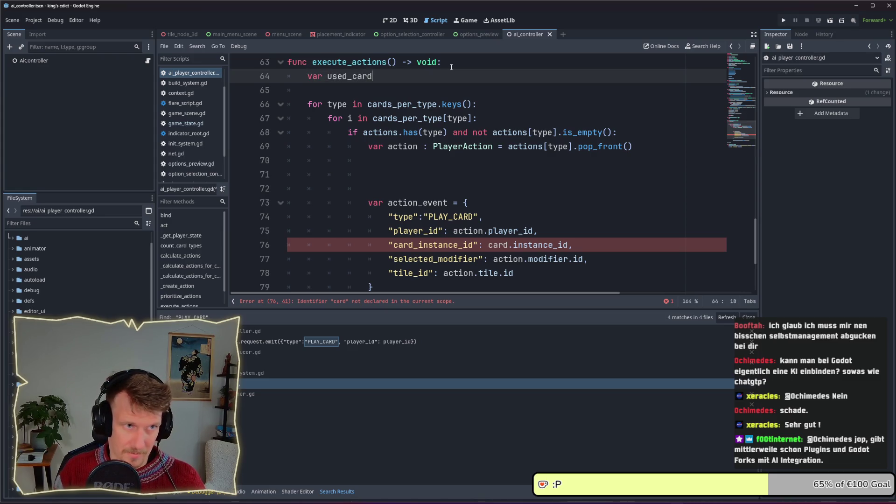
text(: )
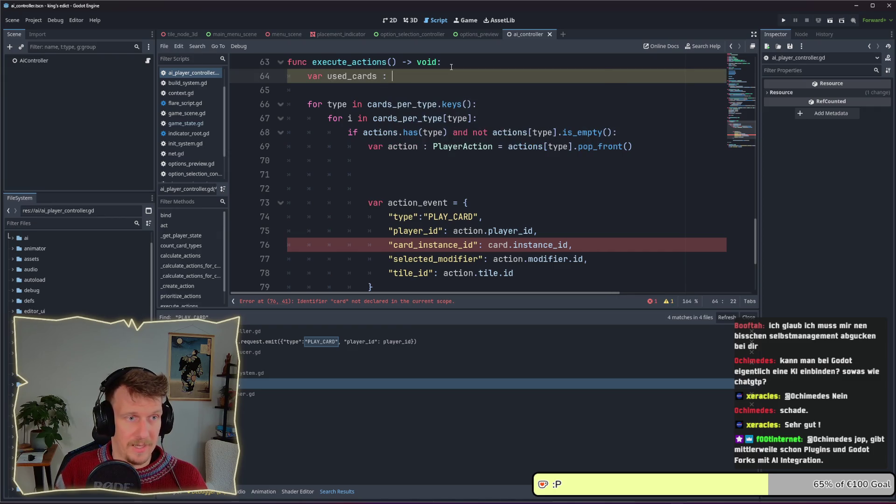
text(Array = [)
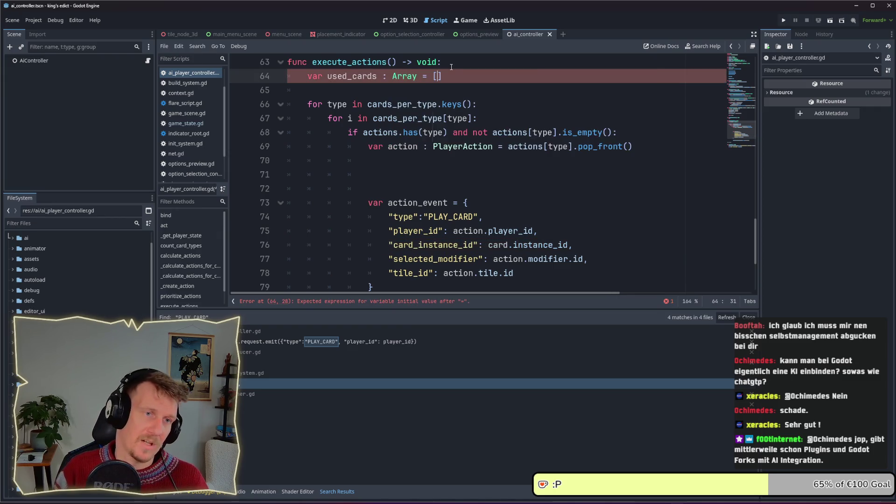
Type player_state.hand on line 71 and jump to its definition in player_state.gd
key(Down)
key(Down)
key(Down)
key(Down)
key(Down)
key(Down)
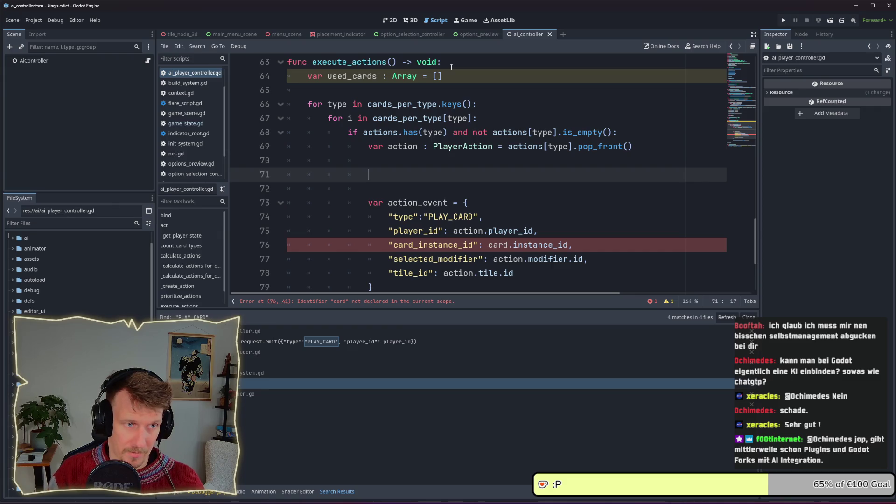
text(player_state.)
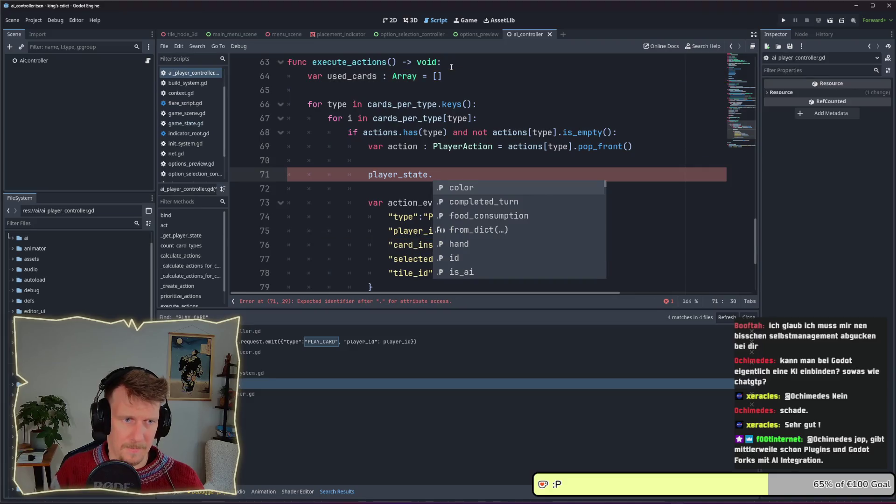
text(hand.ge)
key(BackSpace)
key(BackSpace)
key(BackSpace)
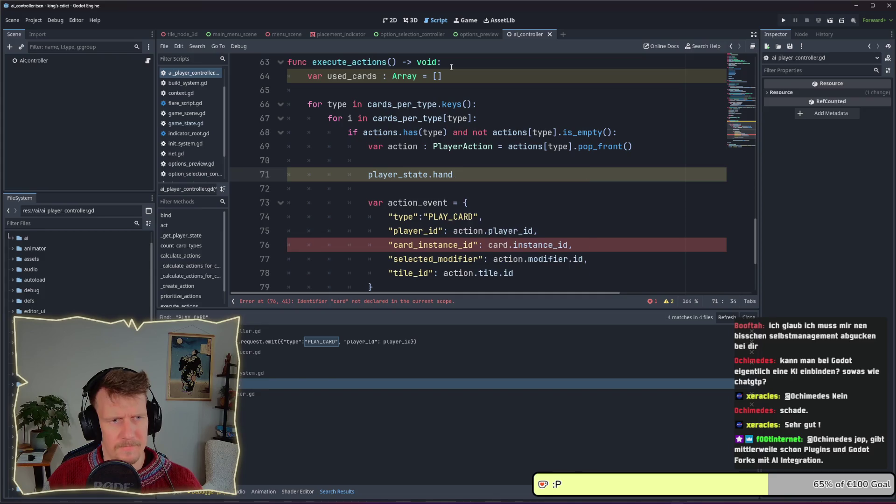
ctrl+click(438, 176)
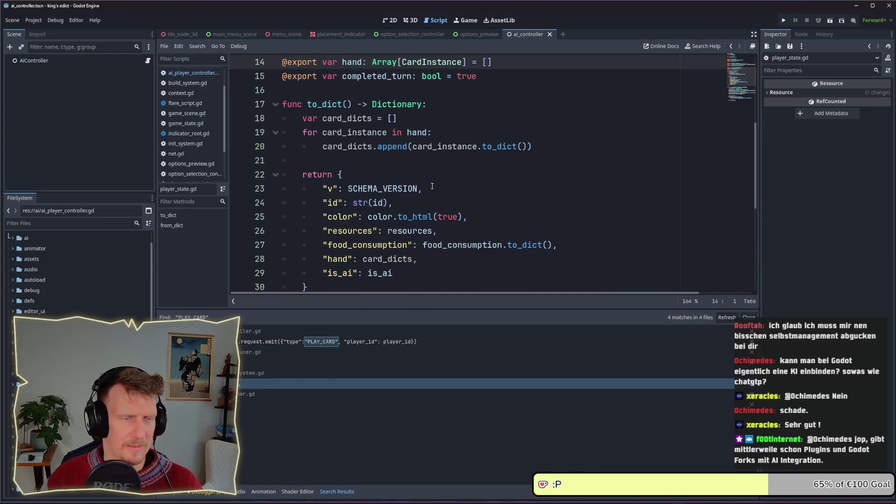
Return to line 71 of the AI controller and prefix it with 'var card_pos ='
scroll(432, 185, up, 2)
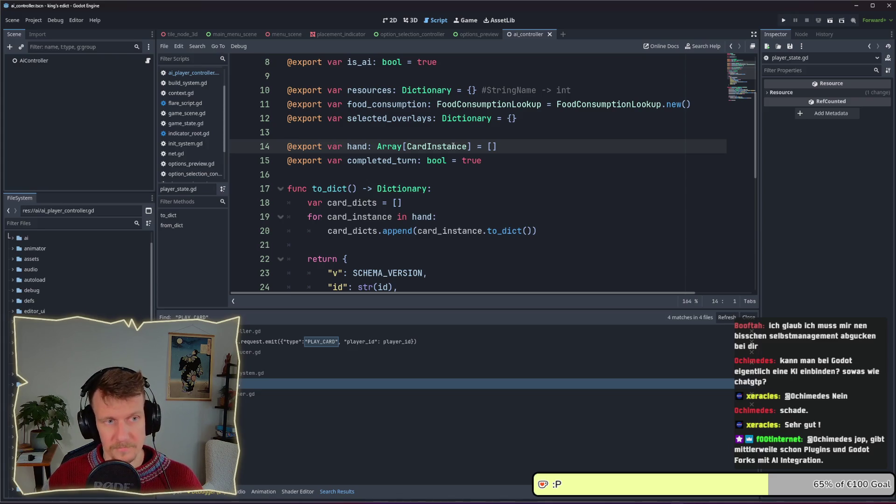
click(472, 175)
key(alt+Left)
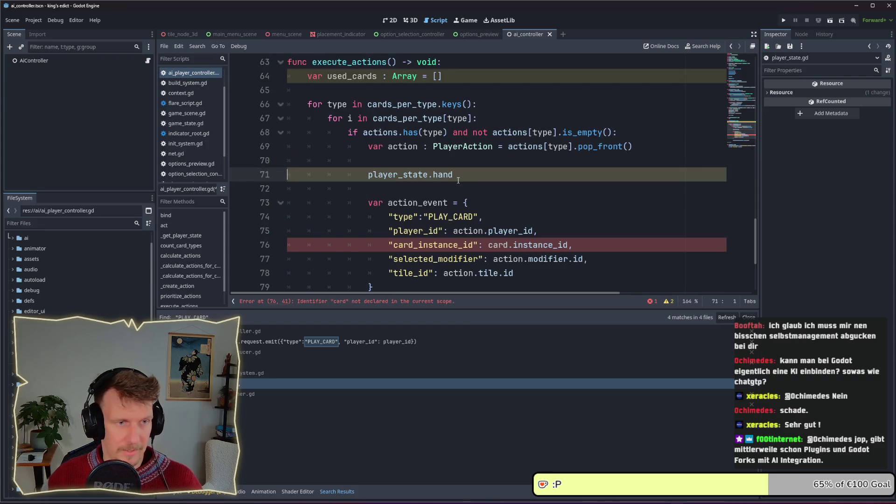
key(Home)
text(var card_pos =)
Extend line 71 with find_custom(func(card_instance)), correcting the misspelled method name
key(End)
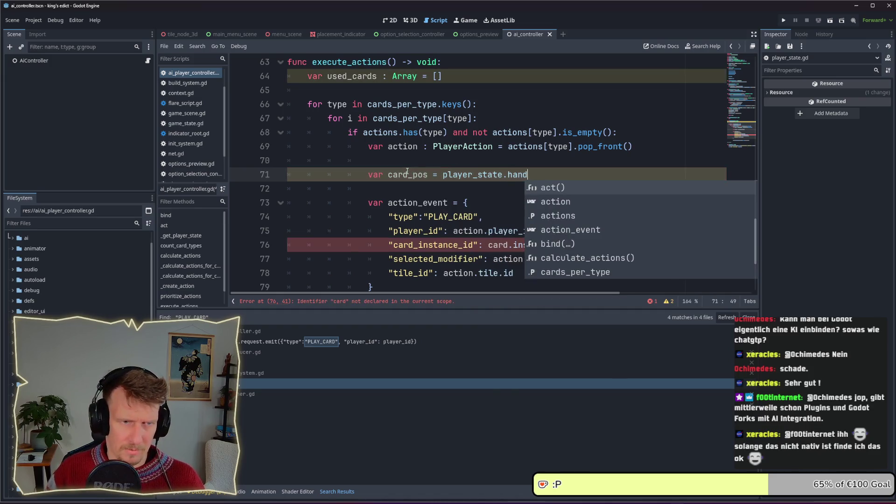
text(finc_c)
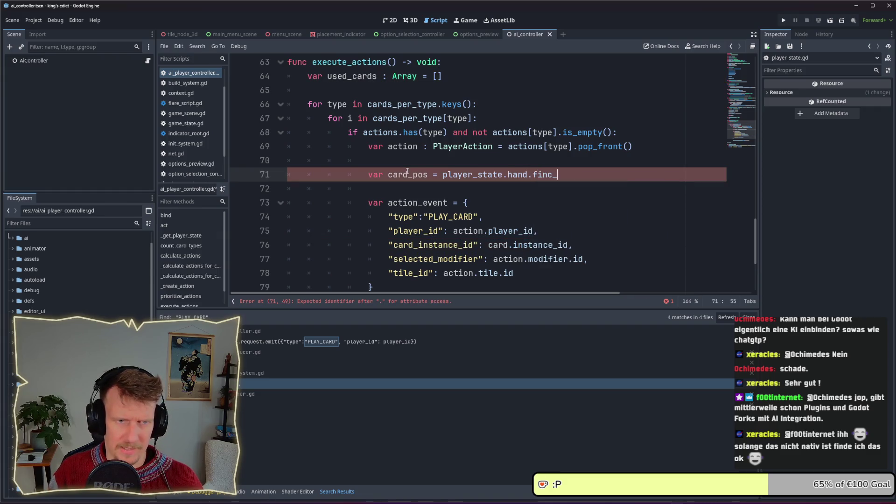
key(Left)
key(Left)
key(BackSpace)
text(d)
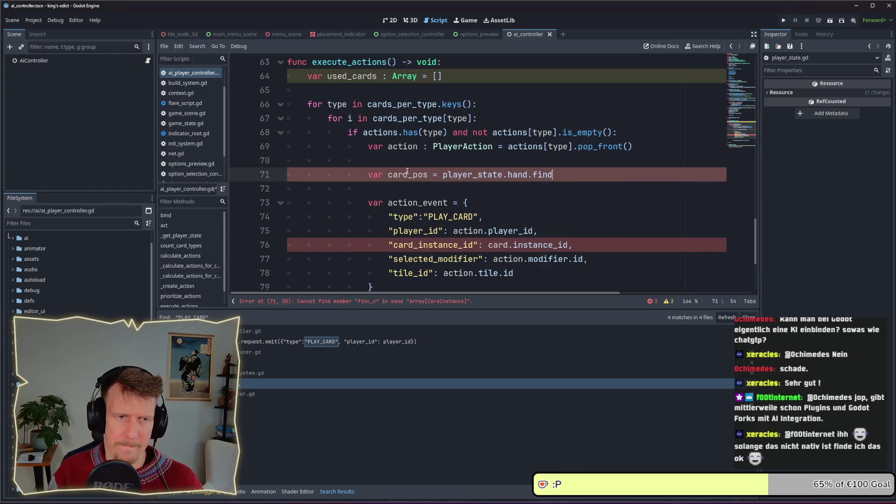
key(End)
text(ustom())
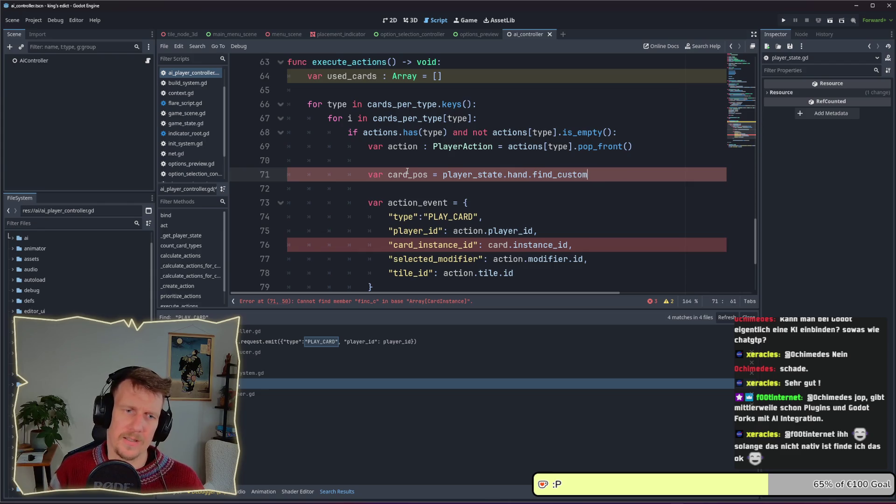
key(Left)
text(func())
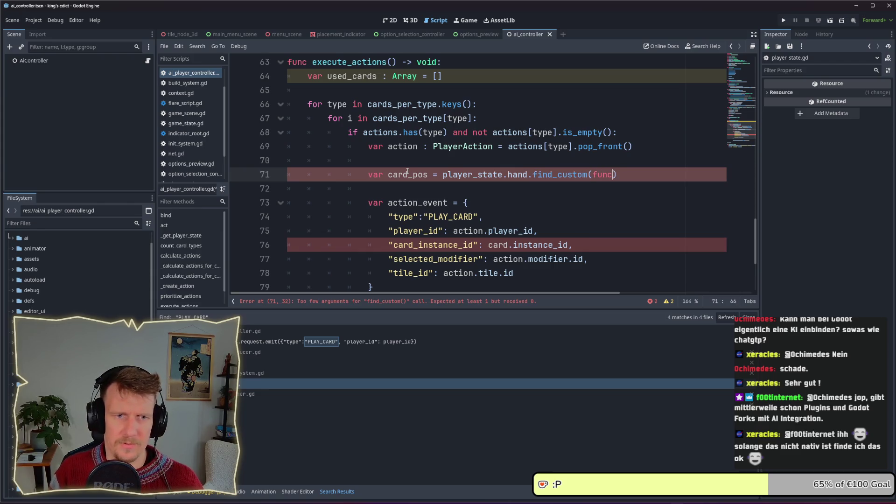
key(Left)
text(c)
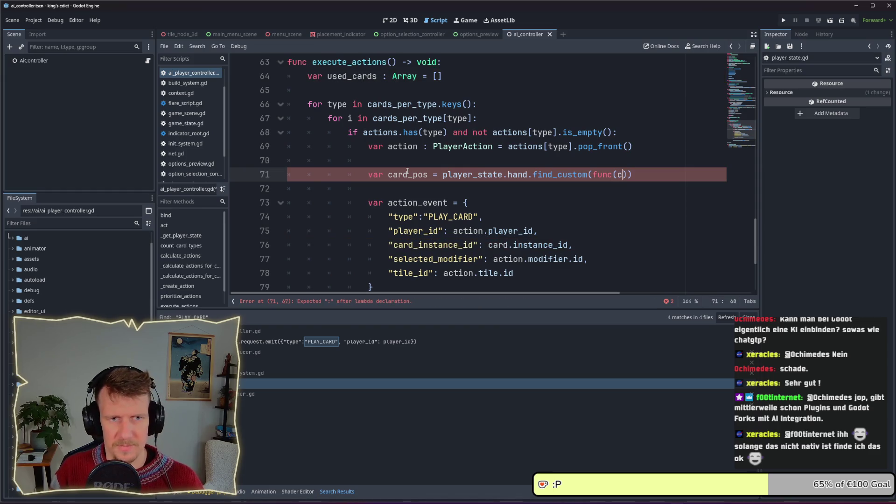
text(ard_inst)
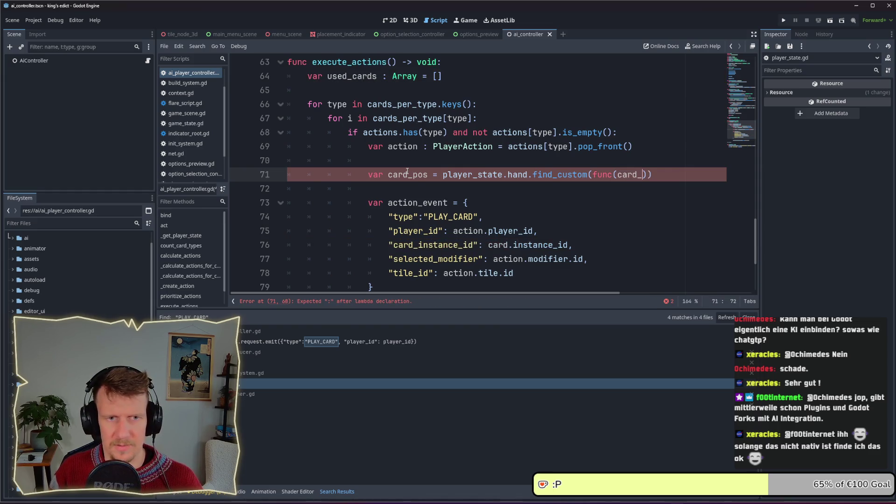
text(ance)
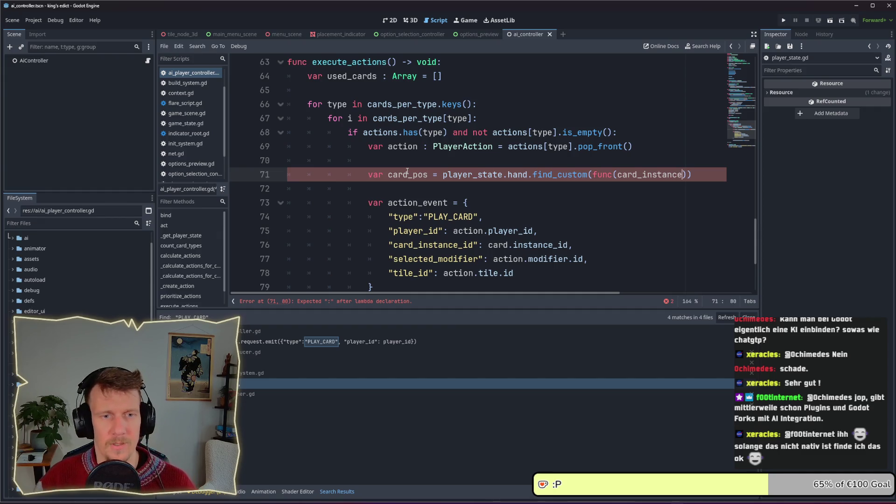
Start the lambda body with ': return card_instance.def.' and its id comparison
key(Right)
text(: retur)
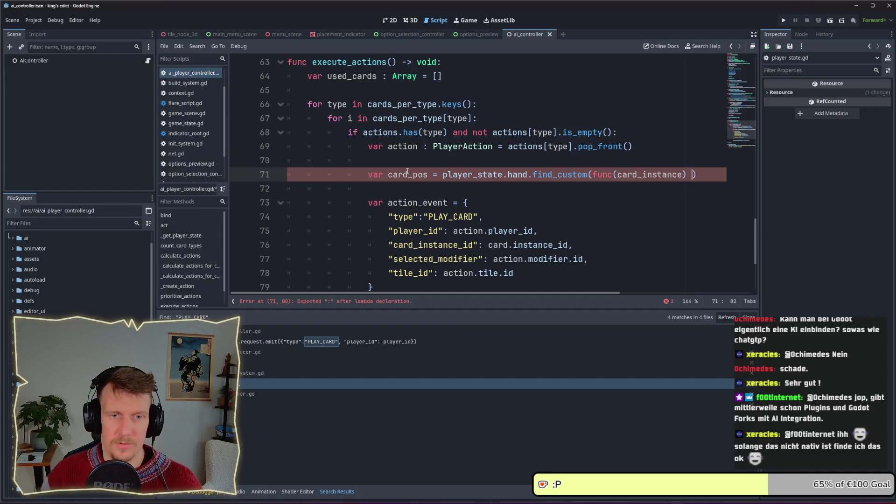
text(n)
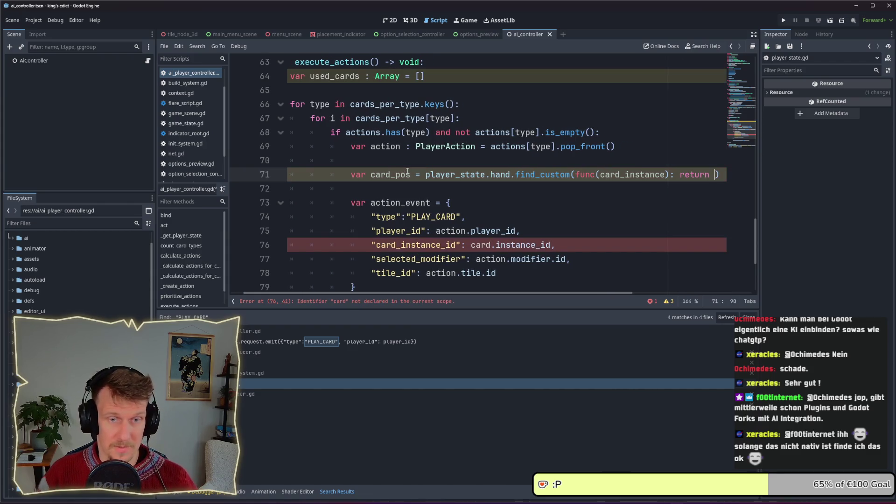
text(card)
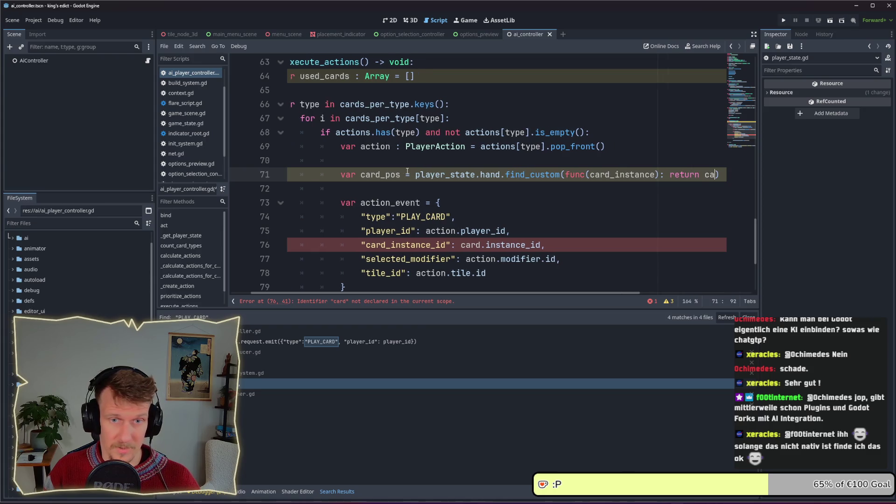
text(_)
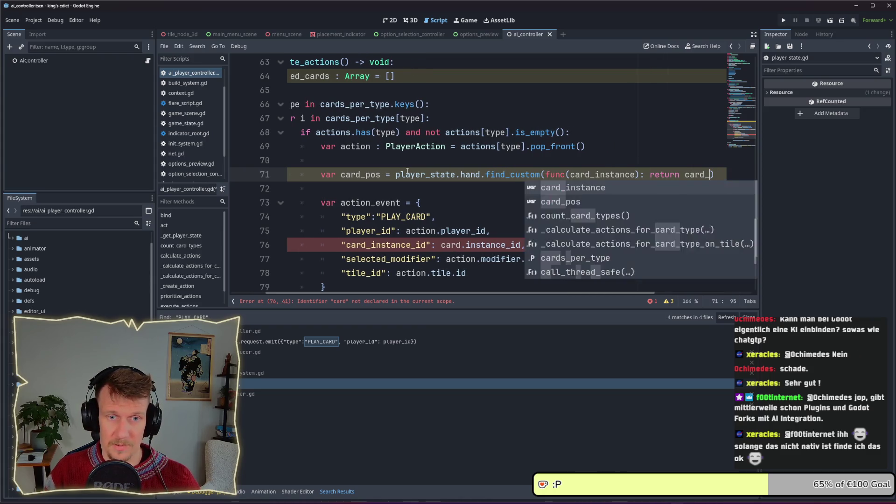
key(Return)
text(.def.)
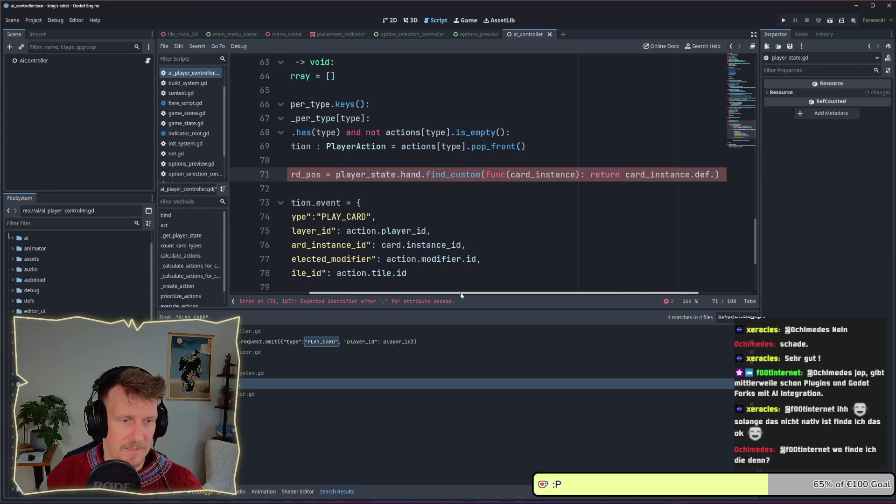
scroll(410, 295, left, 3)
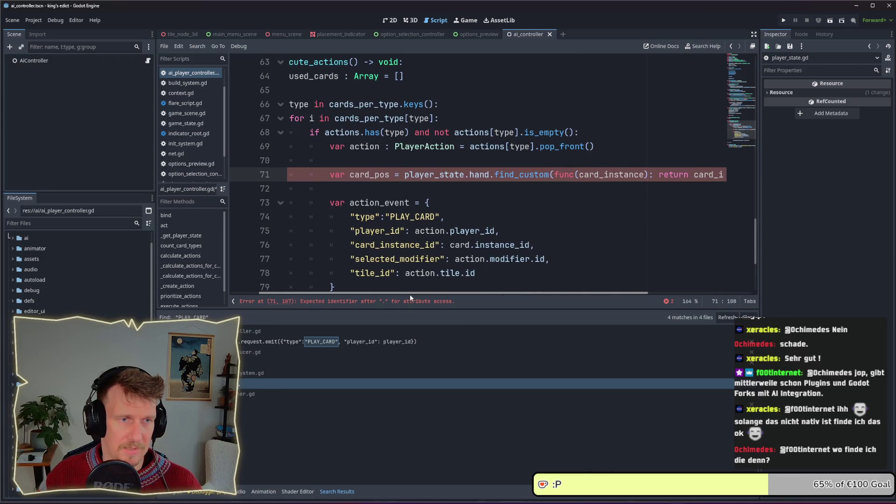
drag(410, 295, 499, 298)
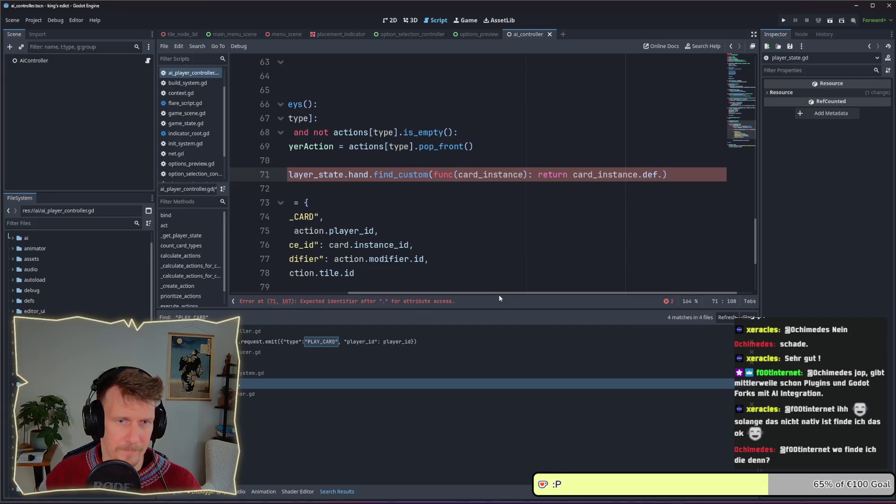
text(id =)
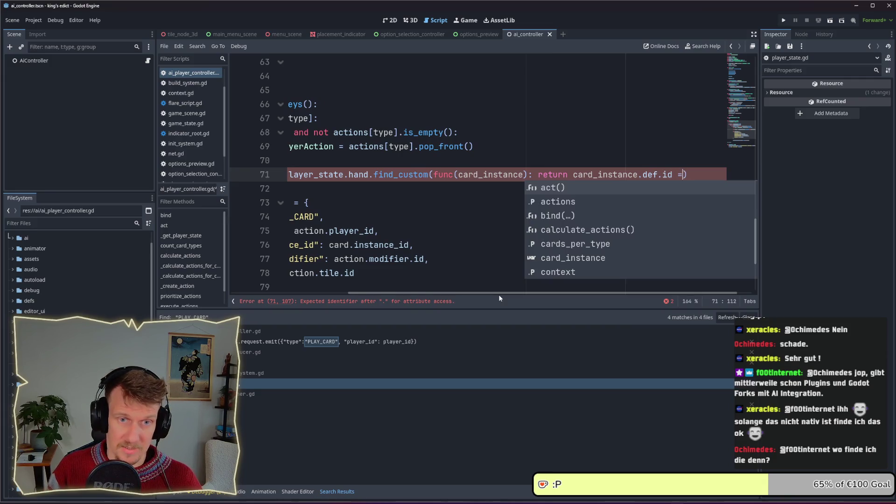
text( typ)
key(BackSpace)
key(BackSpace)
key(BackSpace)
Finish the condition as '== type and used_cards.has(card_instance.instance_id)'
text(= typ)
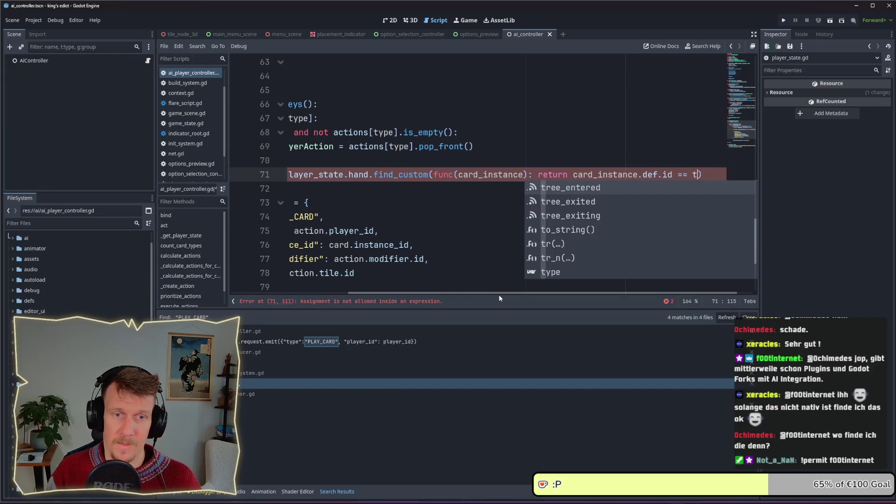
text(e and )
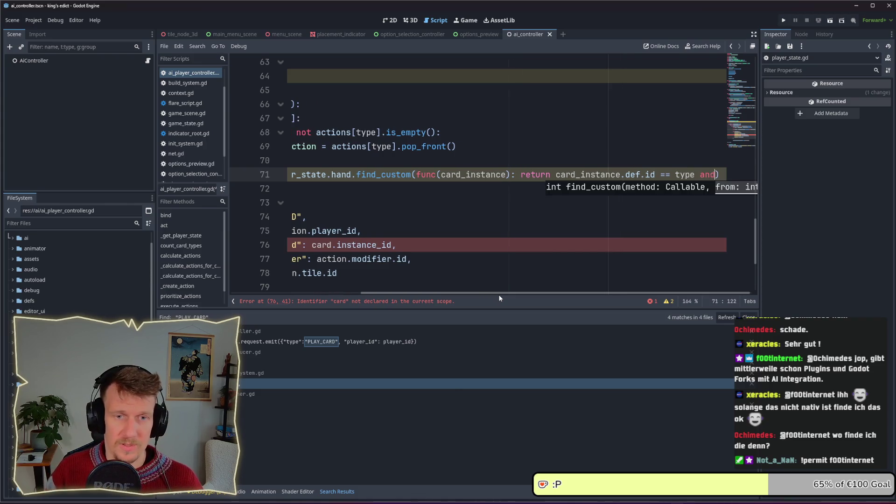
text(used_c)
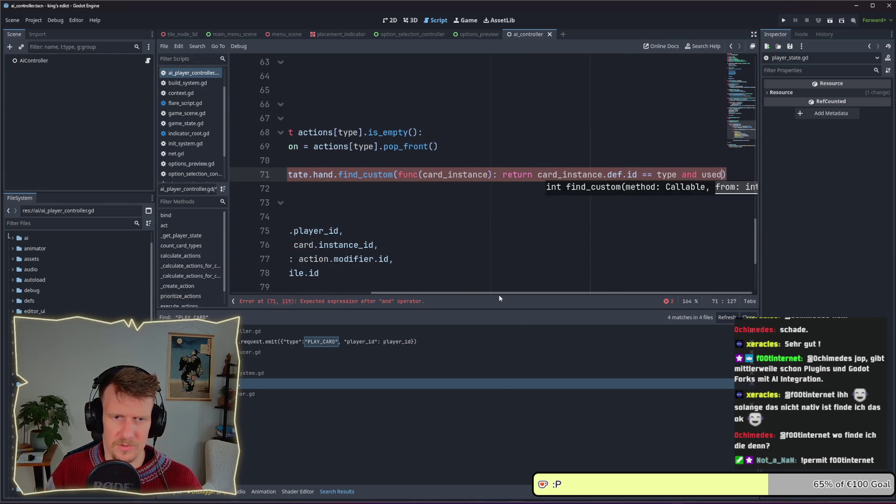
key(Return)
text(.has)
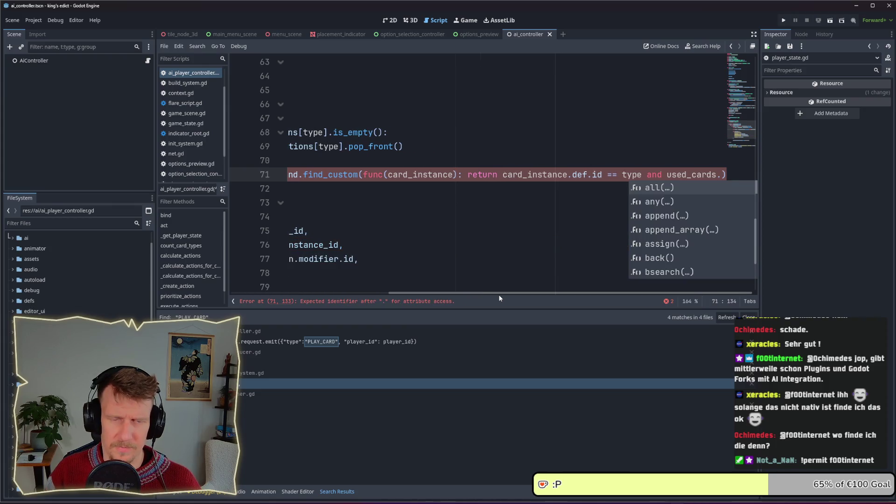
key(Return)
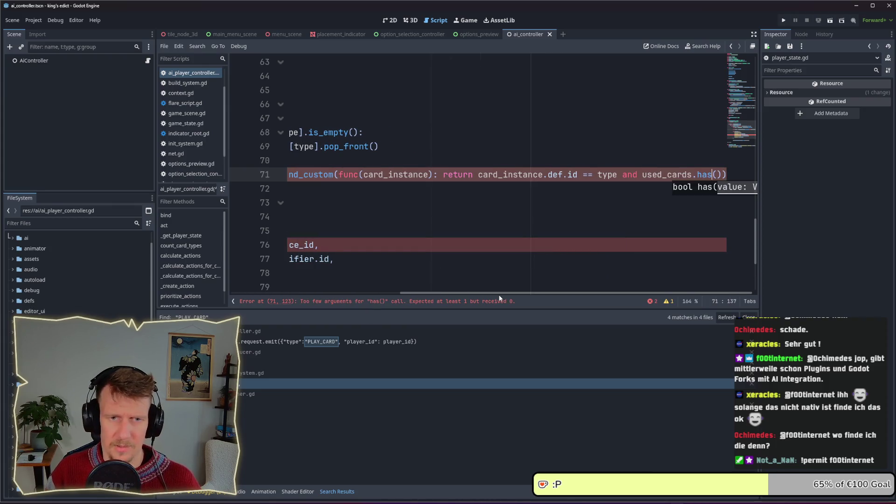
text(card_i)
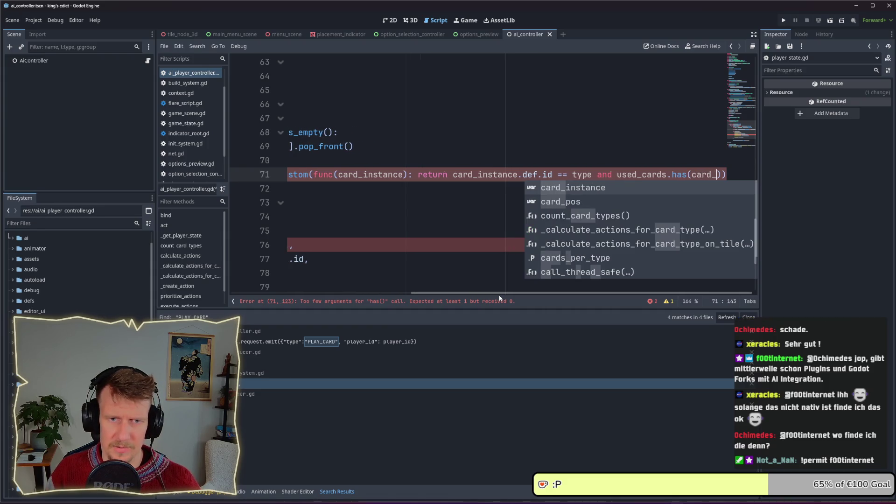
key(Return)
text(.i)
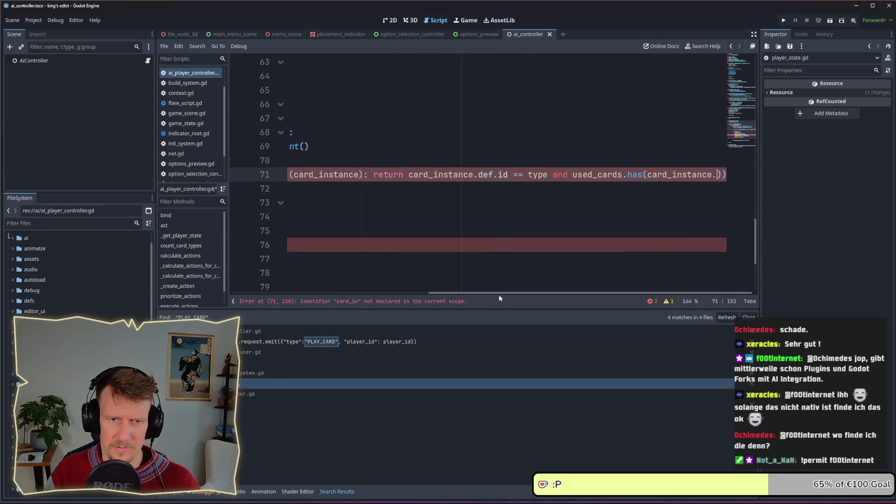
text(d)
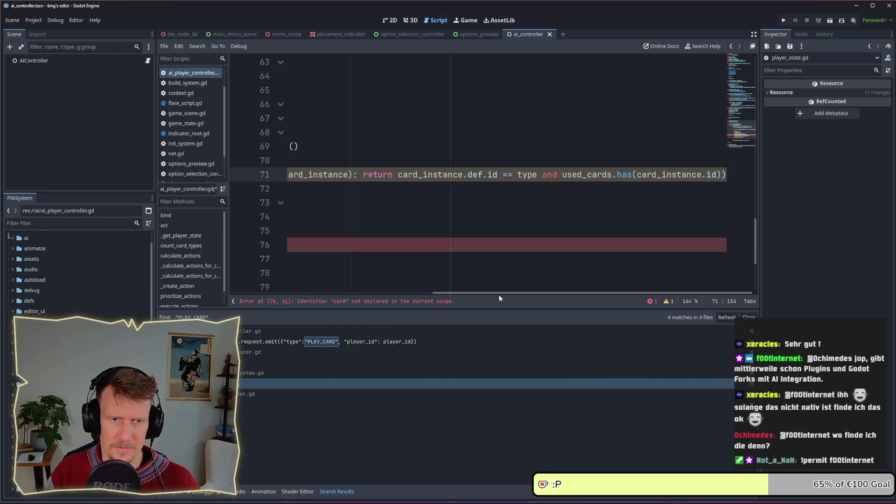
key(BackSpace)
text(nsta)
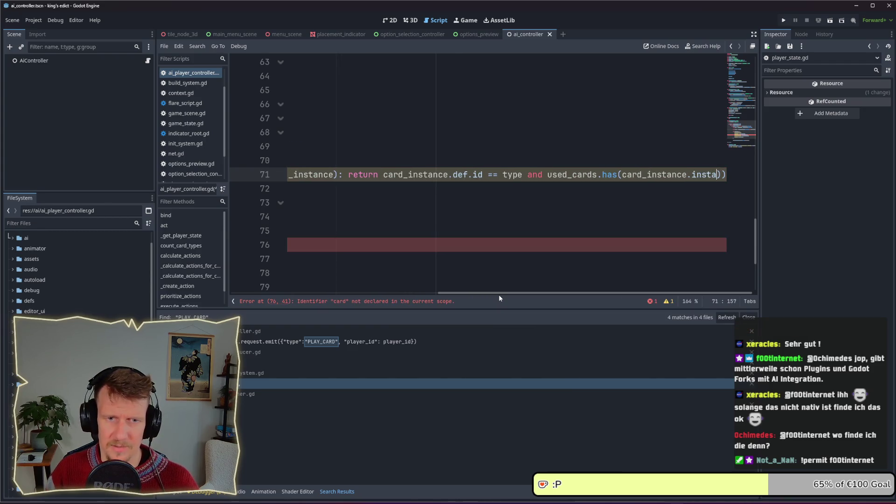
text(nn)
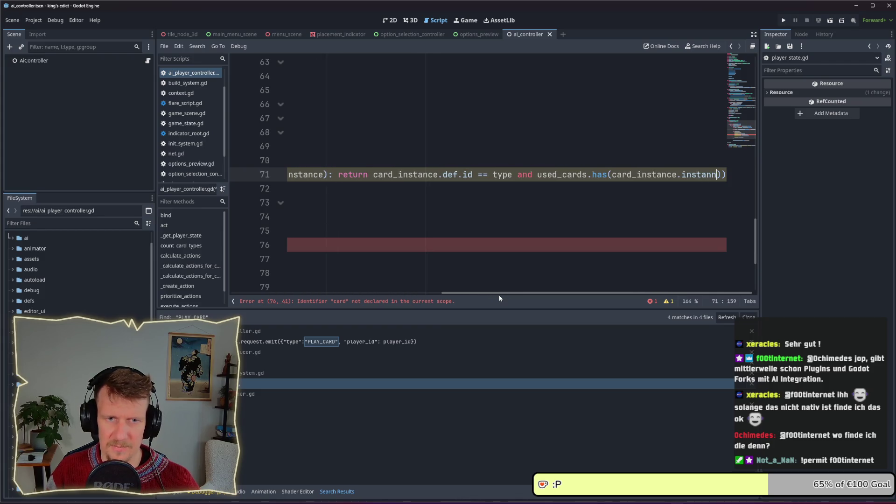
text(ce_id)
key(End)
Negate the used_cards check with 'not' so already-used cards are excluded
key(ctrl+Left)
key(ctrl+Left)
key(ctrl+Left)
text(not)
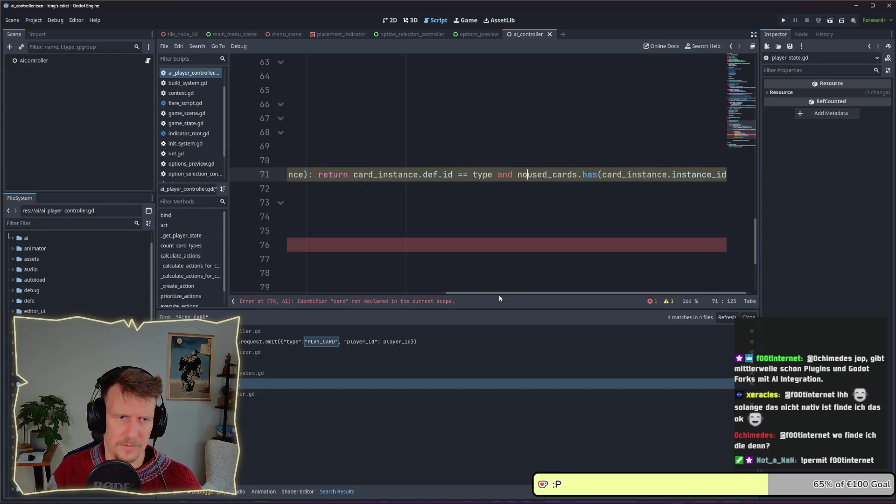
drag(514, 293, 301, 294)
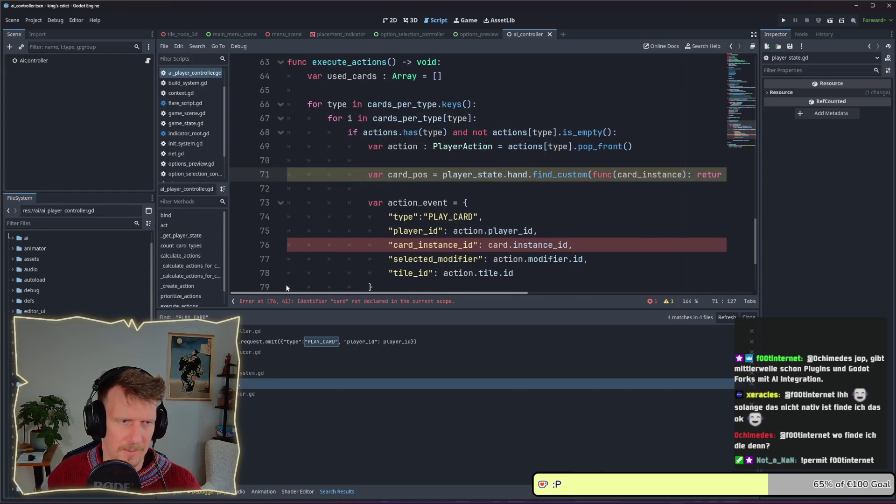
click(378, 191)
Add 'if card_pos == -1:' with an indented 'continue' below the find_custom line
key(Return)
key(Return)
key(Up)
key(Up)
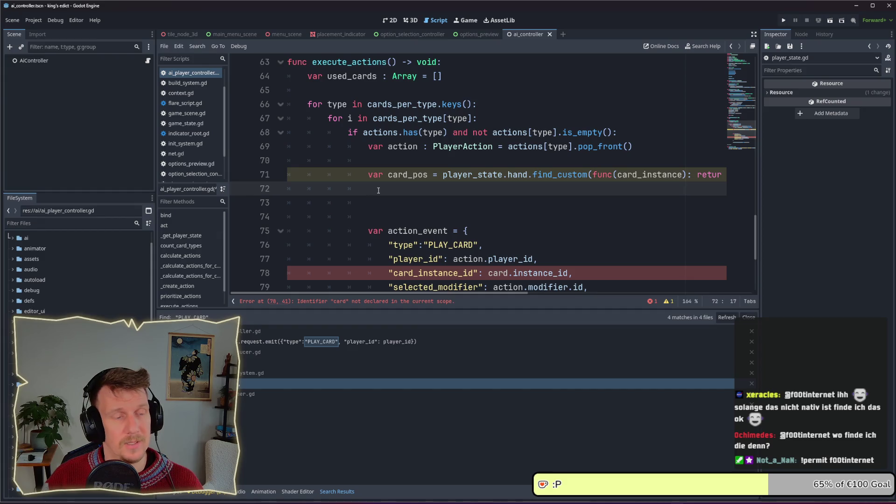
text(if )
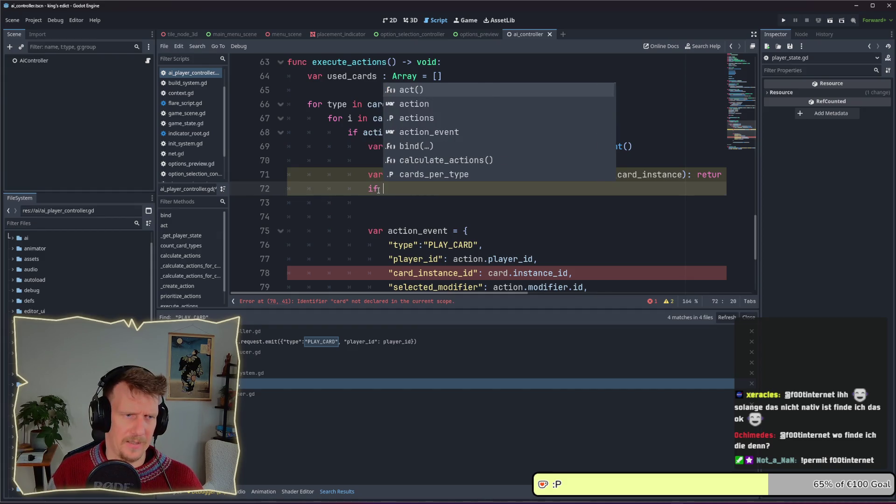
text(card_op)
key(BackSpace)
key(BackSpace)
key(Return)
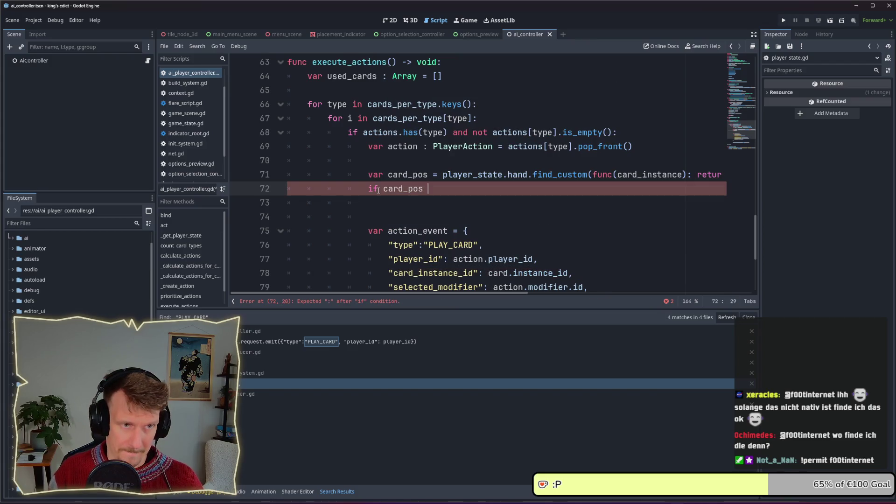
text(-1 :)
key(Return)
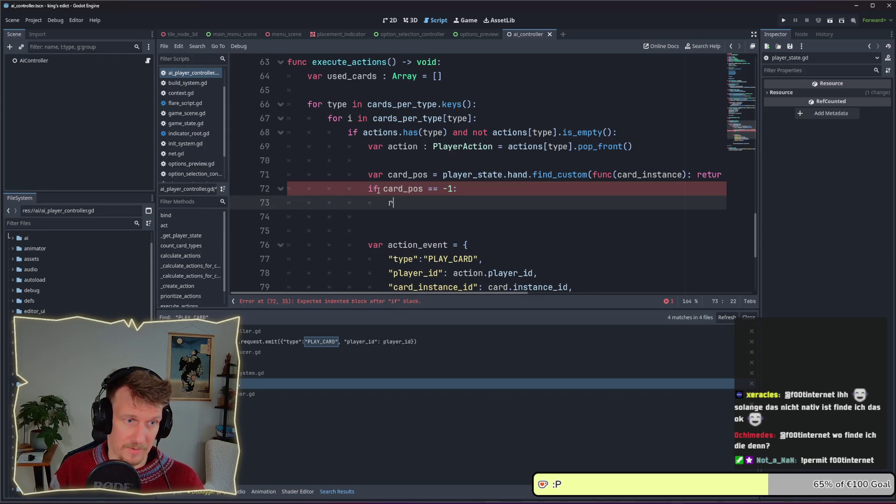
text(r)
key(BackSpace)
text(cont)
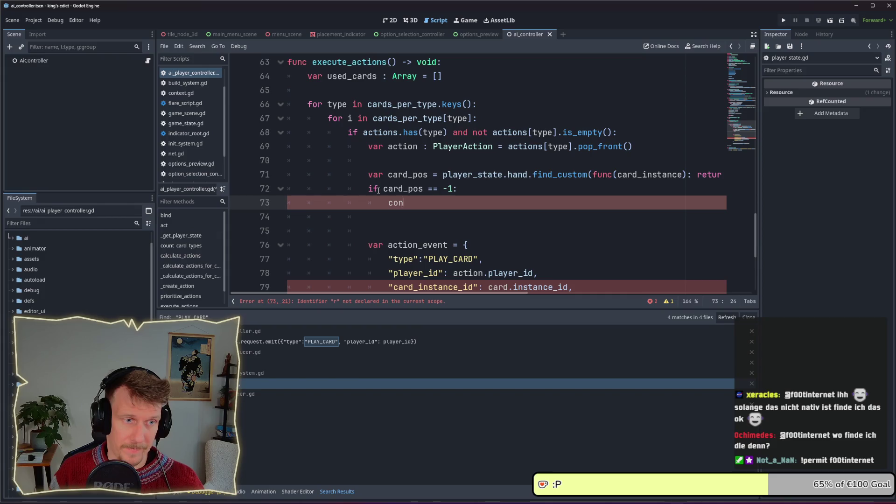
key(Down)
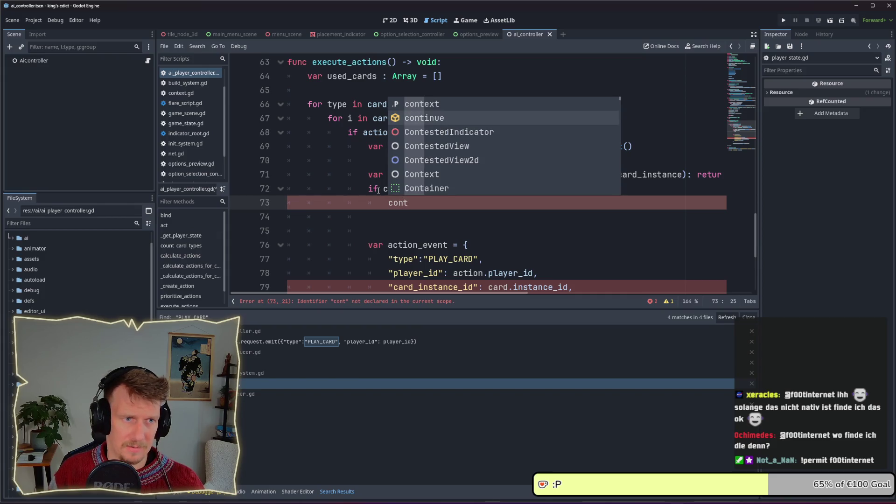
key(Return)
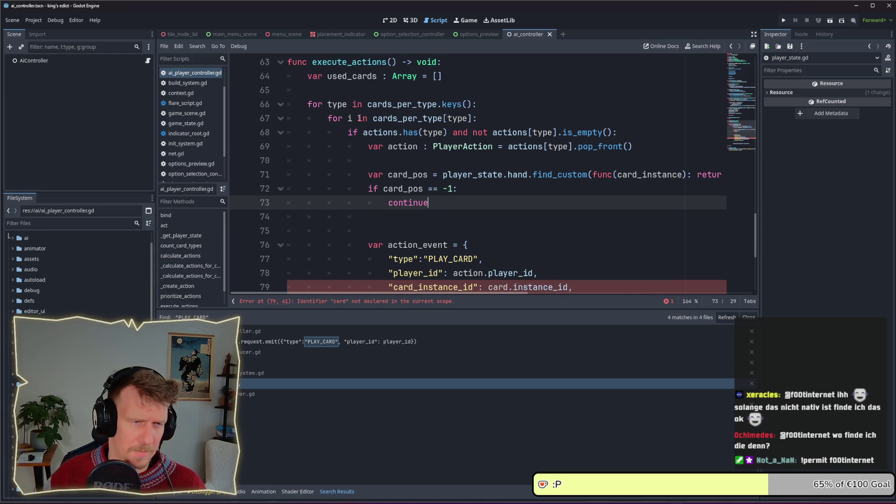
scroll(439, 221, down, 1)
Add 'var card_instance = player_state.hand[card_pos]' after the continue line
click(403, 178)
key(Return)
text(va)
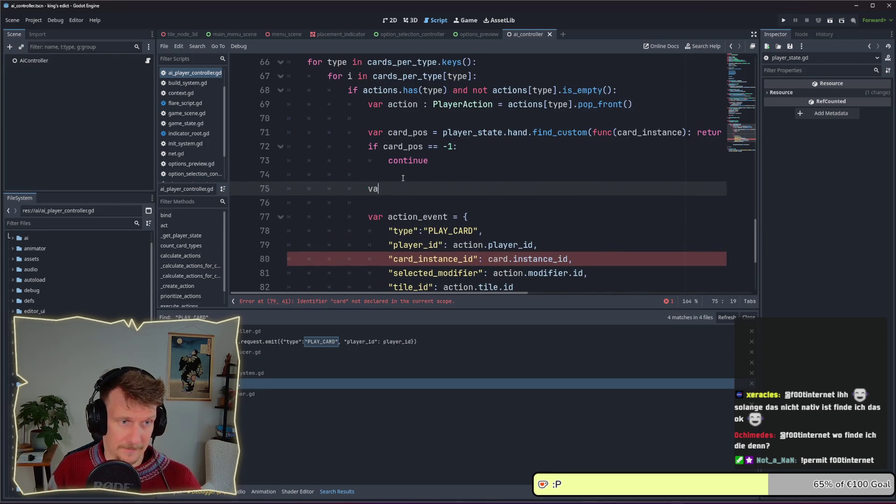
text(r c)
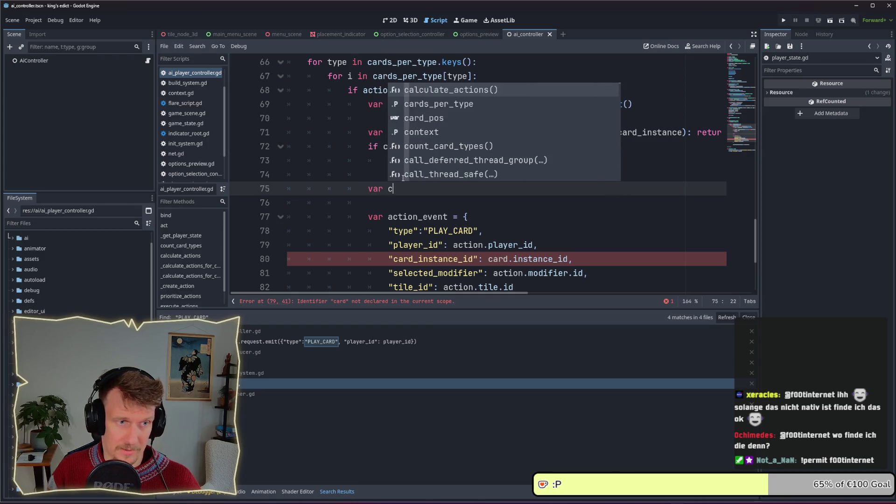
text(ard_in)
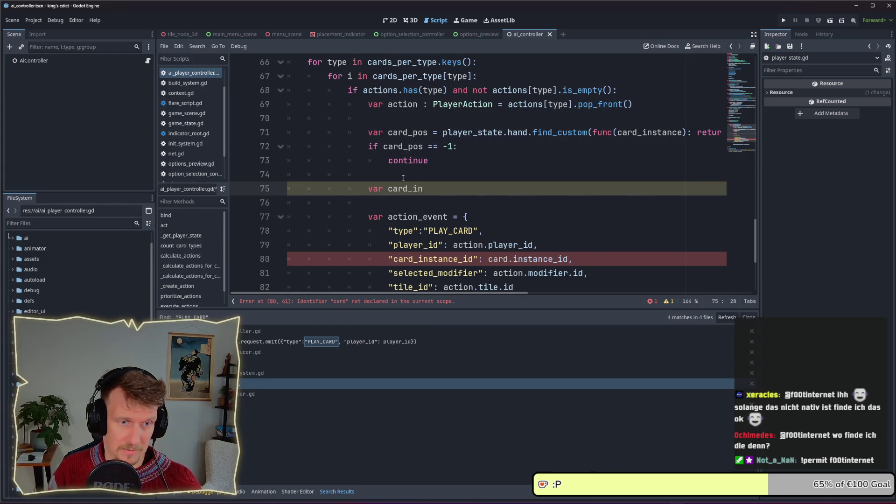
text(stance = )
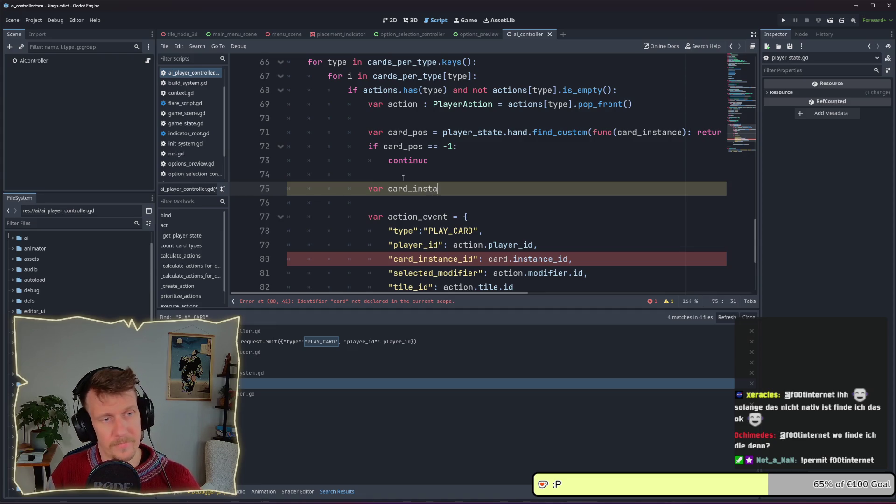
text(player_state.hand()
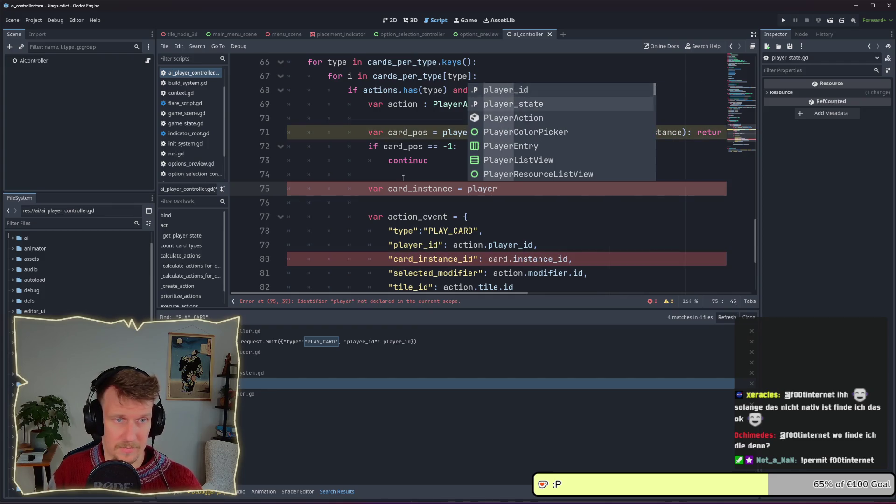
key(Escape)
key(BackSpace)
text([)
text(card)
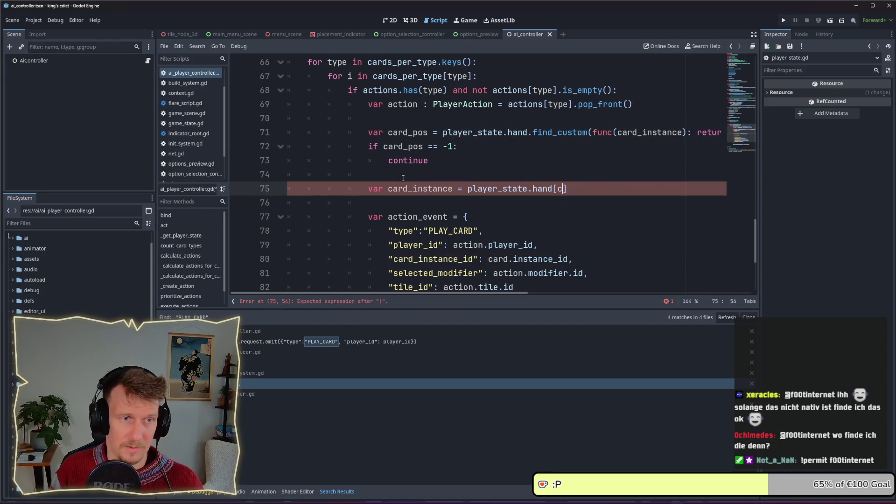
text(_)
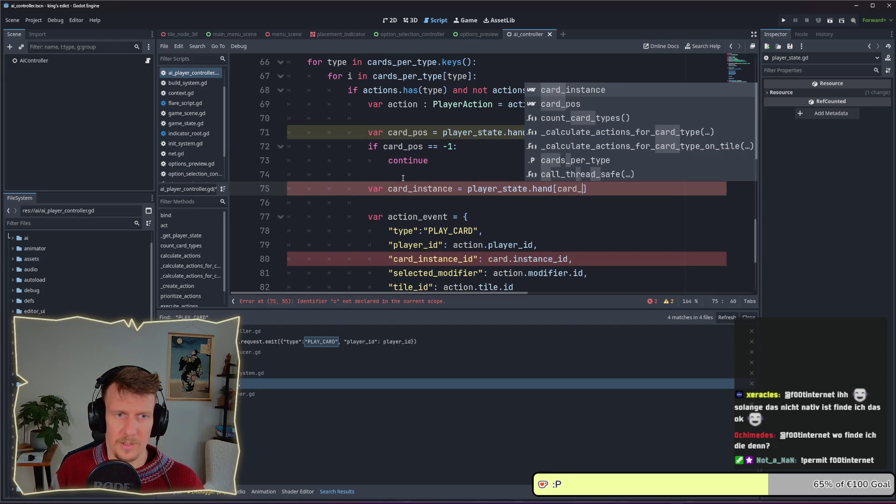
text(pos)
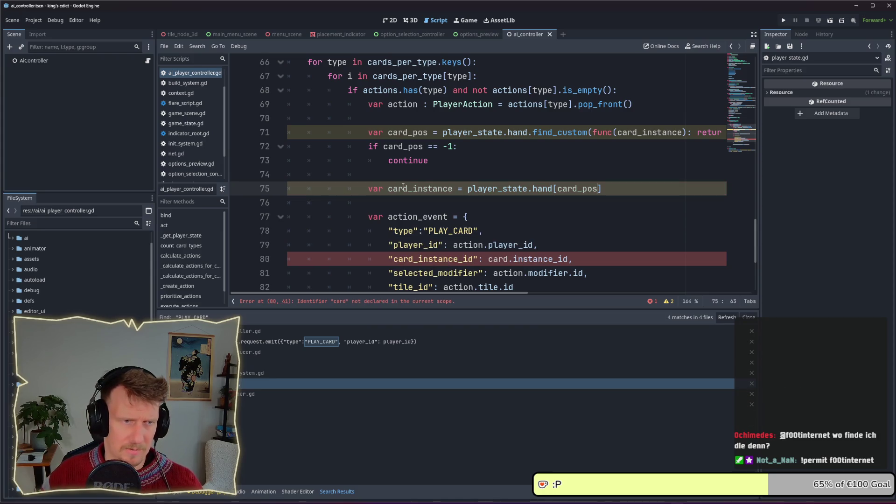
Replace the undeclared 'card' on line 80 with card_instance
double_click(403, 189)
key(ctrl+c)
double_click(498, 258)
key(ctrl+v)
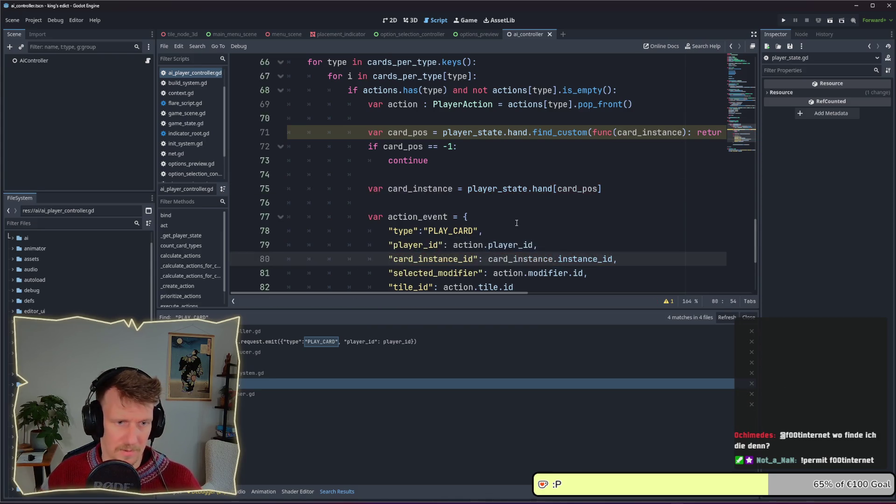
scroll(513, 206, down, 1)
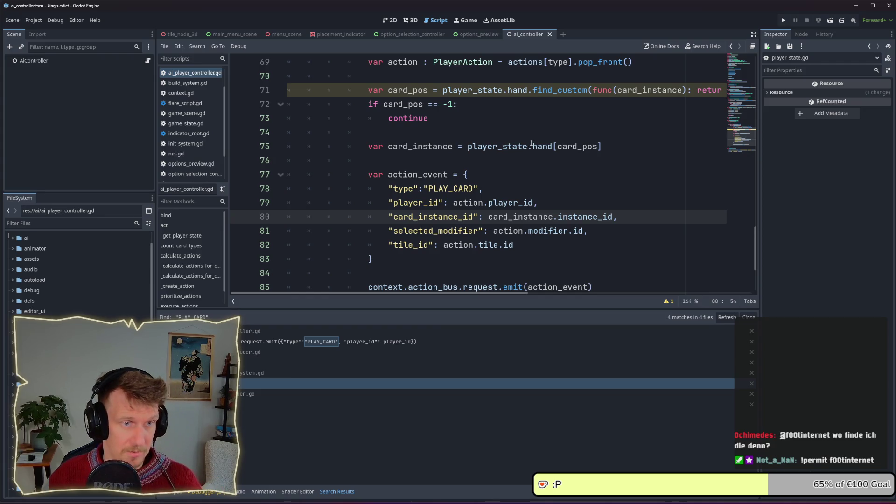
scroll(531, 144, up, 1)
Add 'used_cards.append(card_instance.instance_id)' after the card lookup line
click(613, 187)
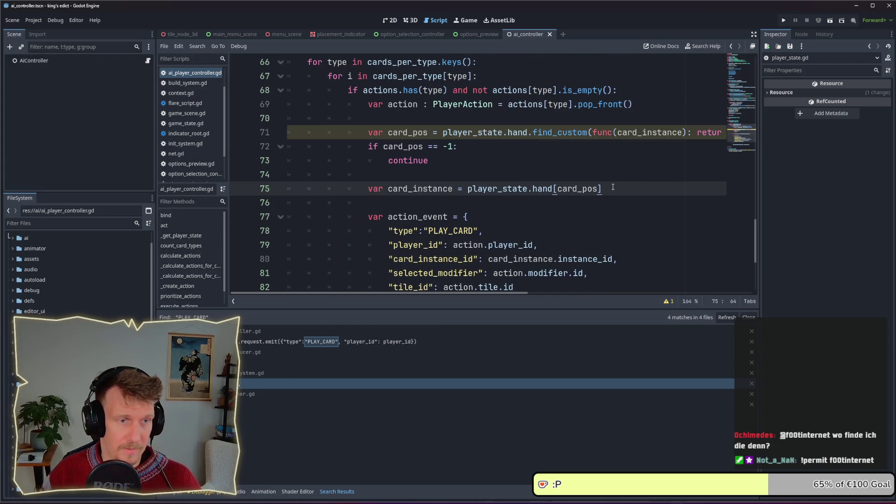
key(Return)
text(used_cards.append(card_)
key(Return)
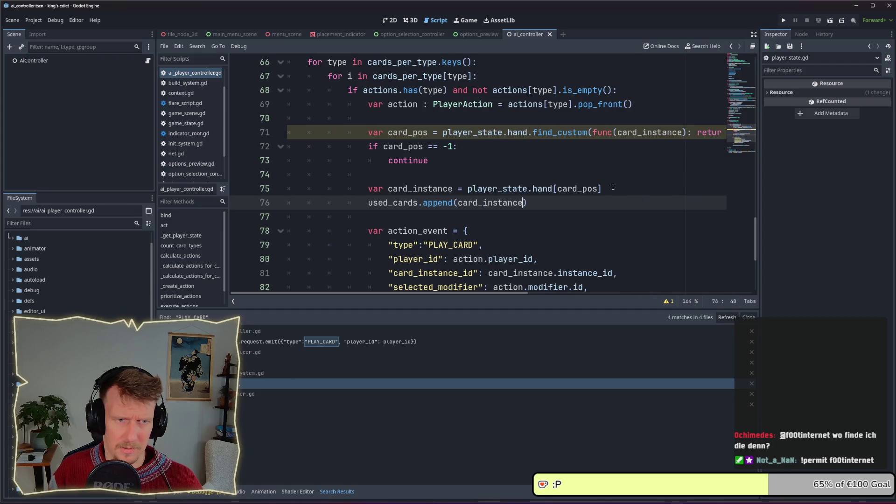
text(.instance)
key(Return)
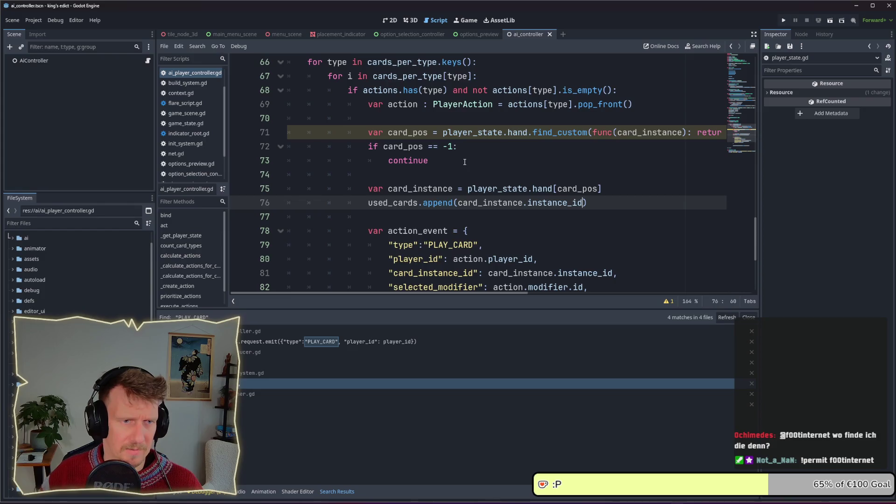
scroll(464, 162, up, 1)
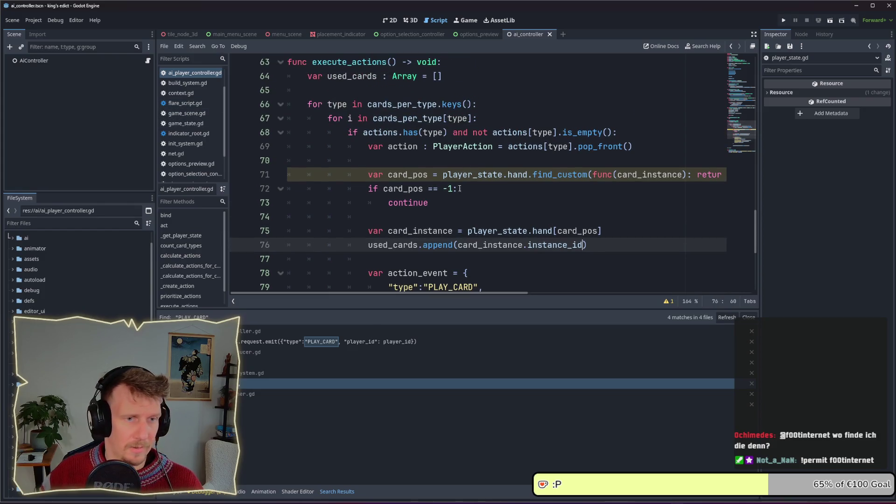
click(457, 231)
Annotate card_instance as CardInstance and check instance_id in card_instance.gd
text(: Ca)
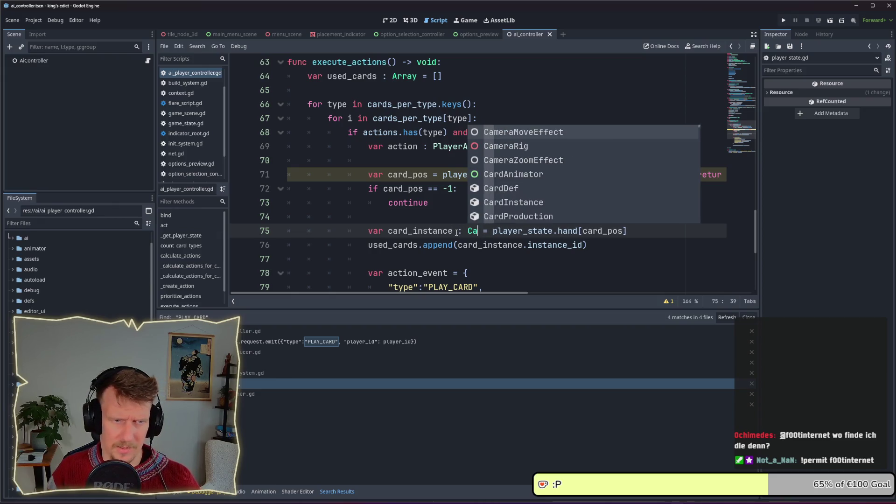
text(rdIn)
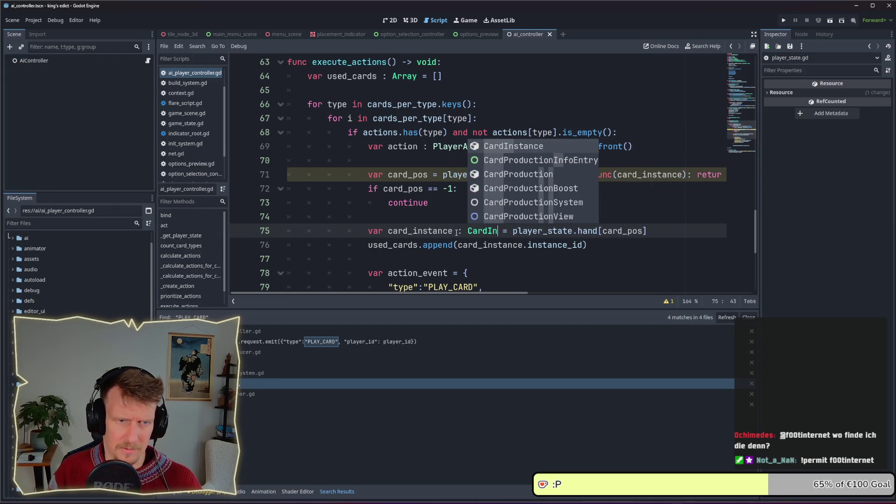
key(Return)
ctrl+click(471, 231)
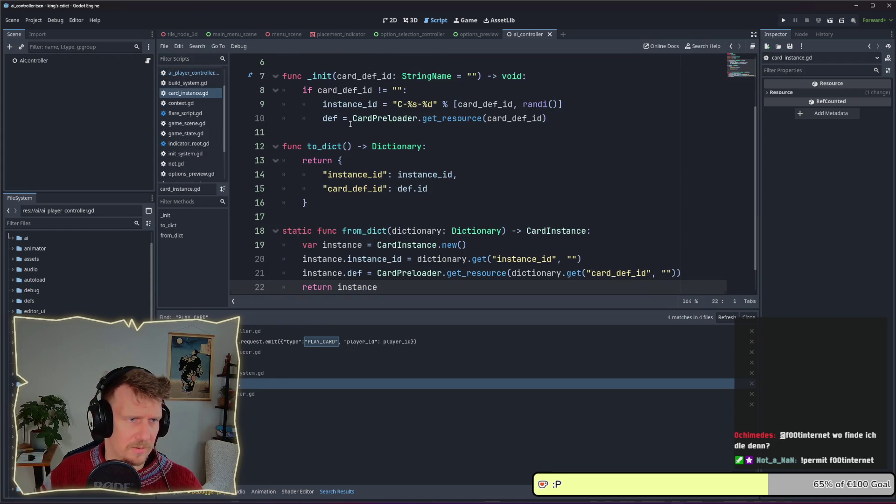
scroll(350, 124, up, 2)
double_click(369, 105)
key(ctrl+w)
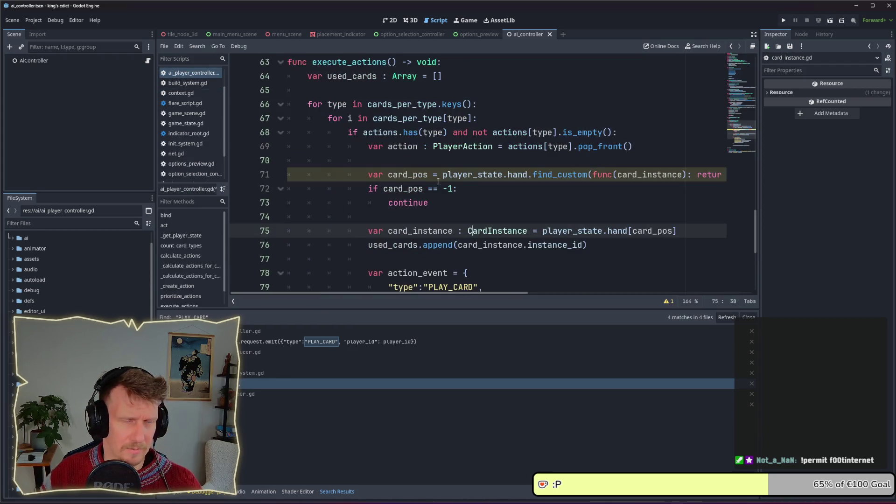
Inspect the CardInstance and CardDef scripts, close them, and highlight card_pos on line 71
ctrl+click(508, 231)
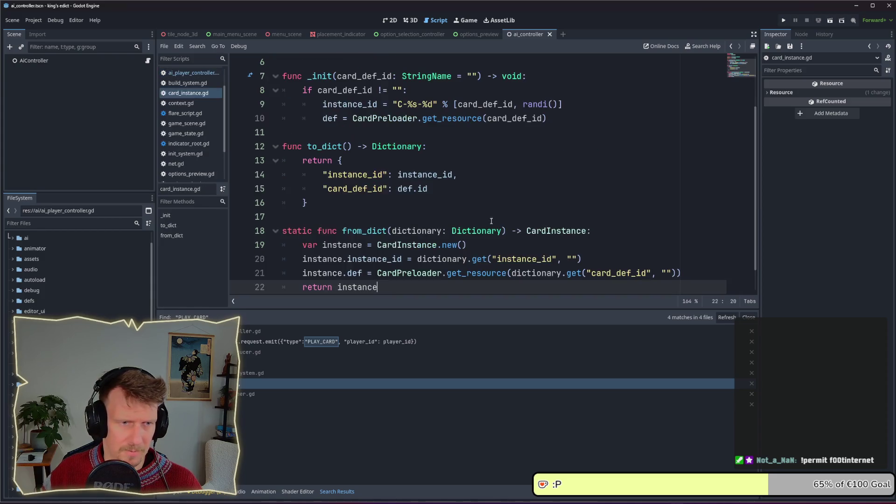
scroll(396, 78, up, 2)
ctrl+click(380, 118)
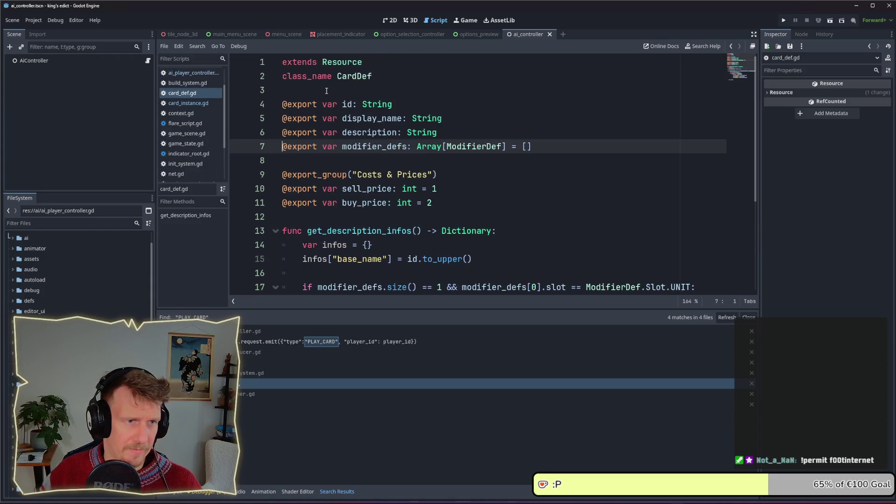
key(ctrl+w)
key(ctrl+w)
key(Up)
key(Up)
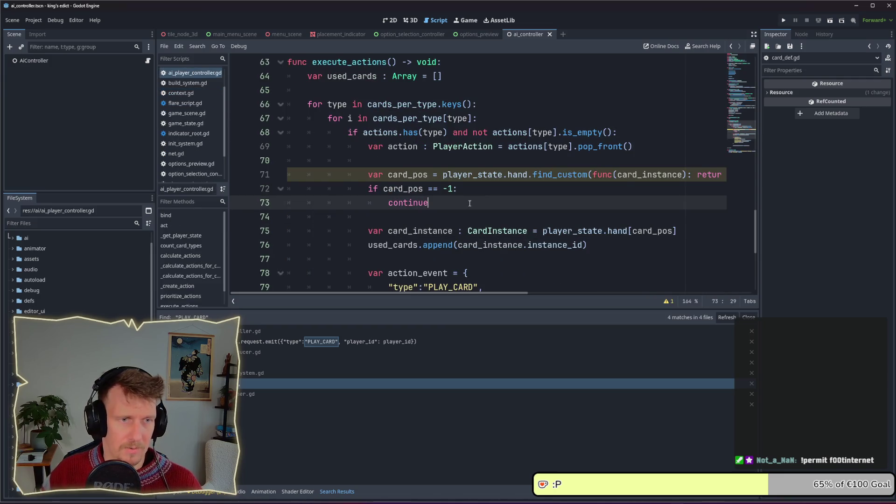
scroll(439, 164, down, 2)
double_click(409, 91)
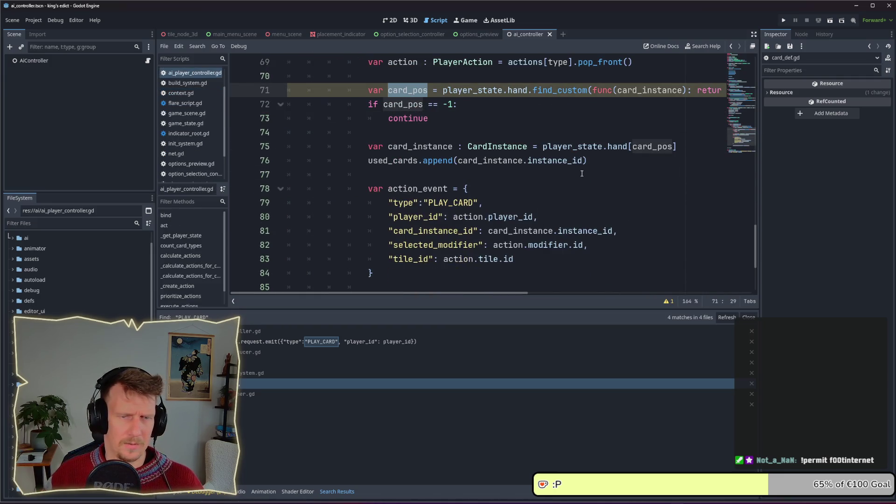
mouse_move(464, 293)
mouse_down()
mouse_move(687, 304)
mouse_move(489, 288)
mouse_up()
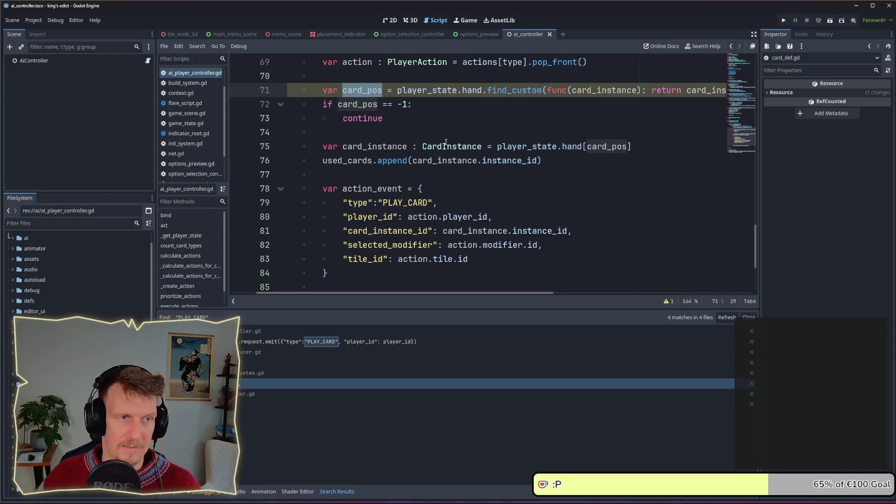
click(427, 115)
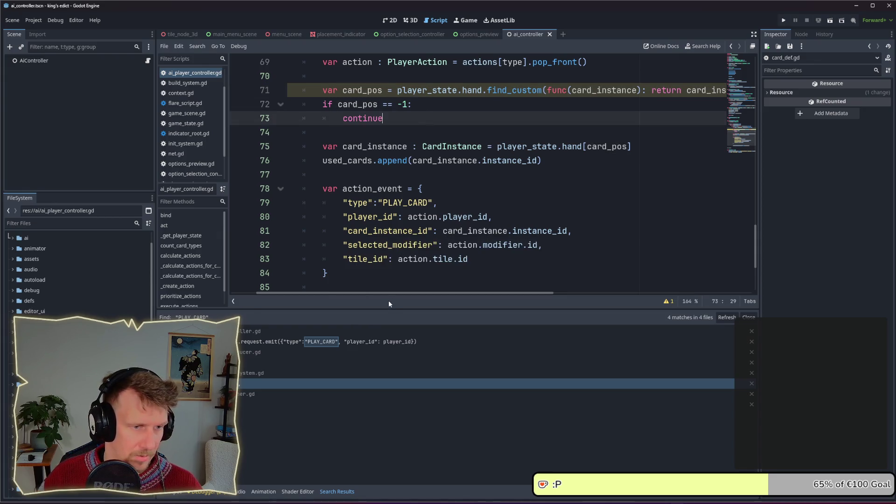
click(443, 90)
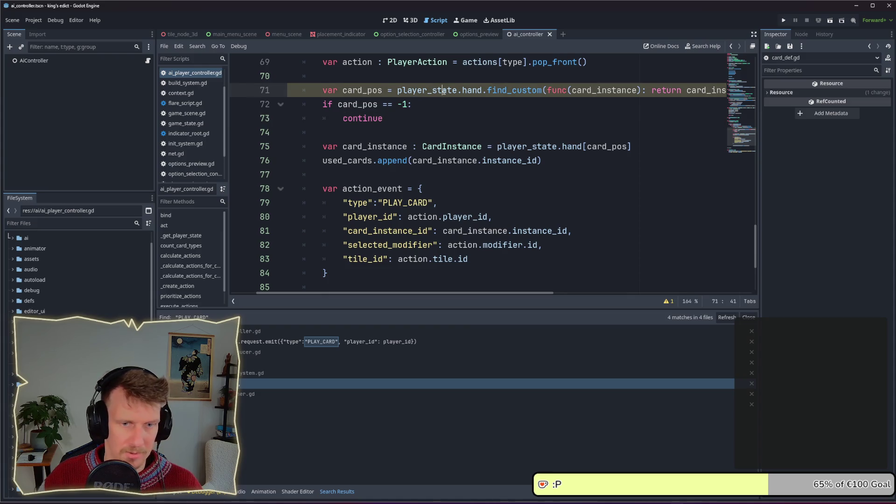
Review the script warning and rename the lambda's card_instance parameter to instance
click(668, 301)
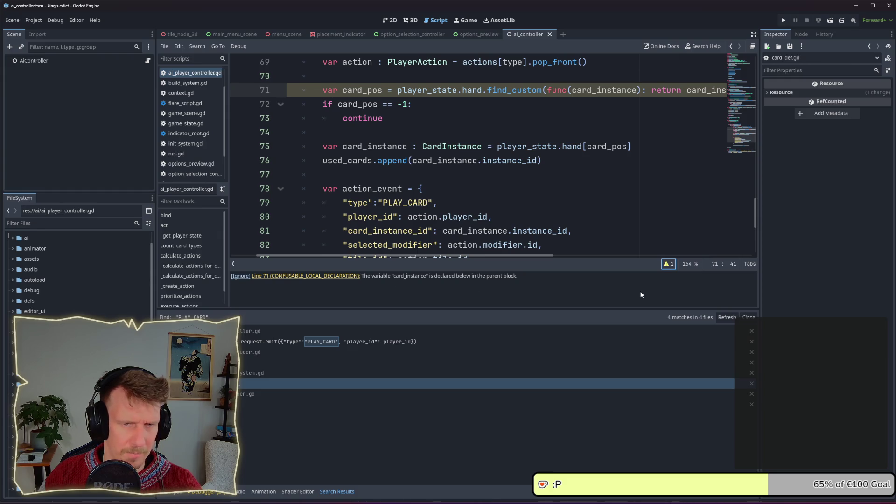
click(668, 264)
scroll(607, 210, up, 3)
double_click(615, 218)
scroll(591, 202, down, 1)
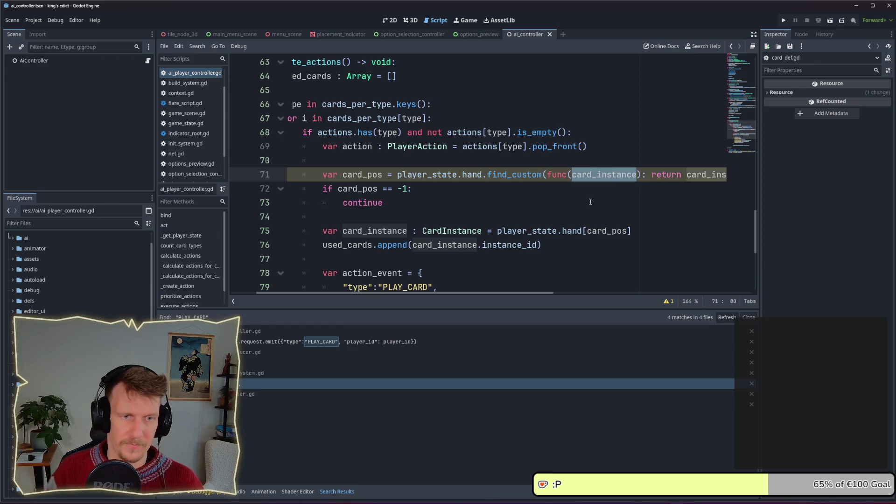
text(instance.def.)
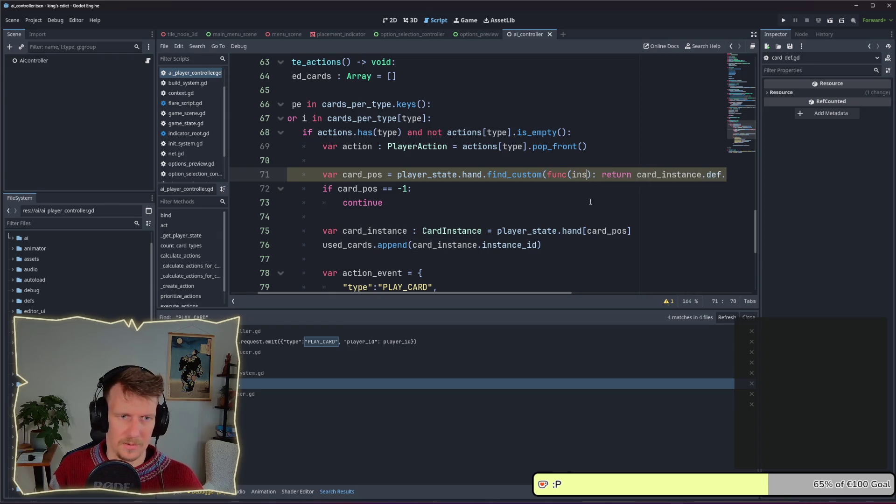
Rename card_instance to instance in the lambda's def.id and used_cards.has references, then save
click(592, 175)
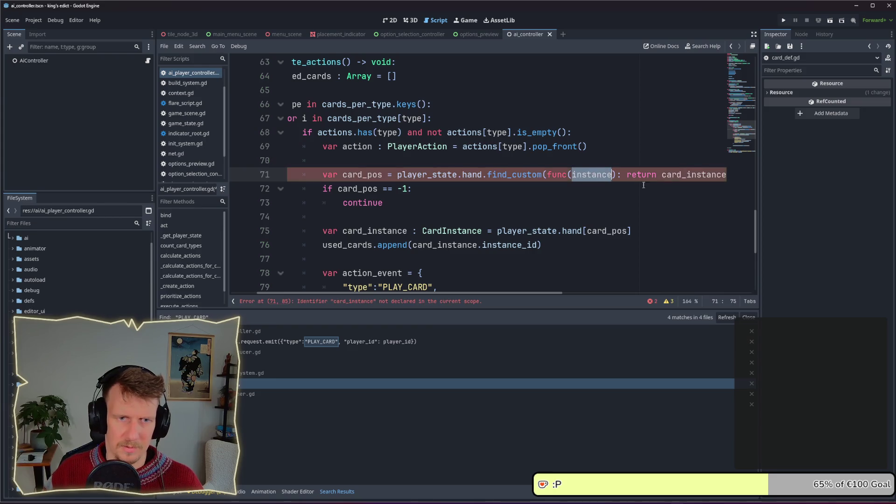
double_click(689, 174)
text(instance)
drag(547, 295, 714, 295)
double_click(649, 175)
text(instance)
key(ctrl+s)
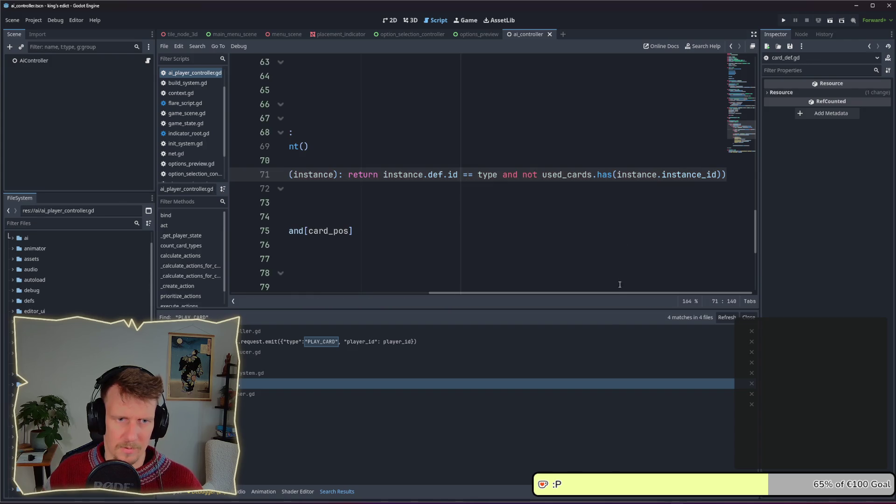
Break line 71 after 'find_custom(' so the lambda sits on its own line
drag(612, 293, 427, 293)
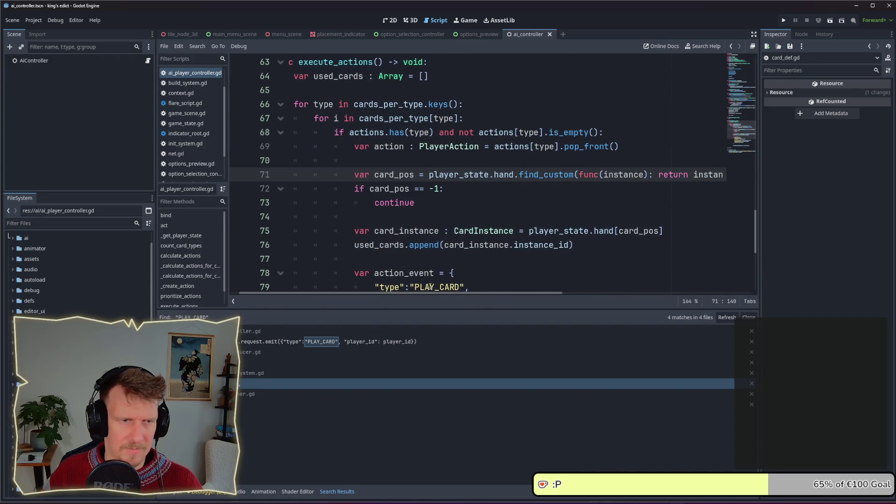
click(579, 175)
key(Return)
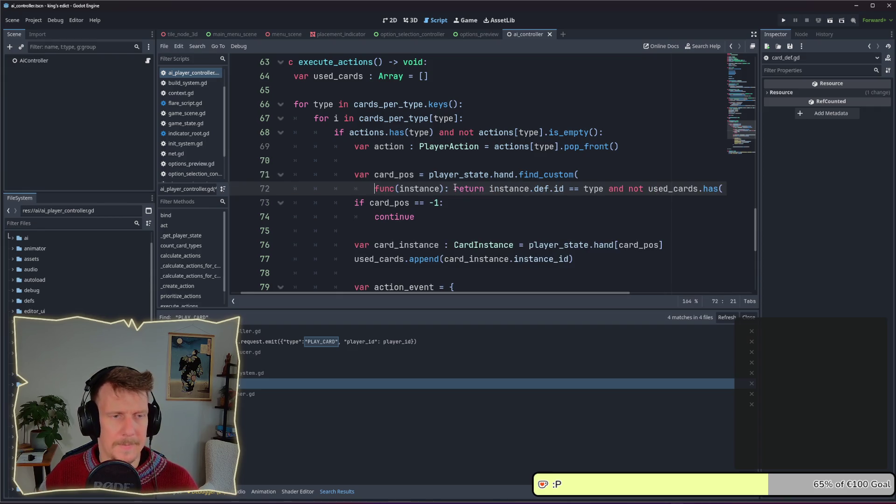
Rejoin the 'and not' condition and the lambda onto line 71 after 'find_custom(', clearing the parse error
click(607, 189)
key(Return)
key(Tab)
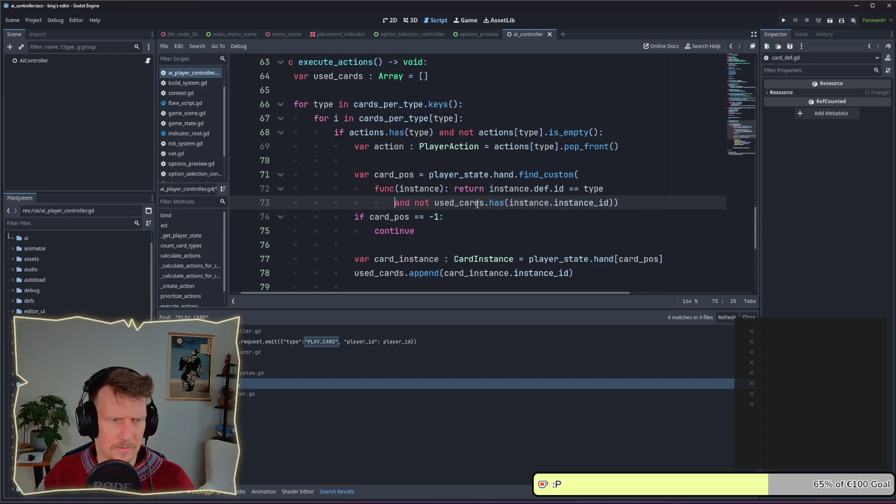
key(Up)
key(End)
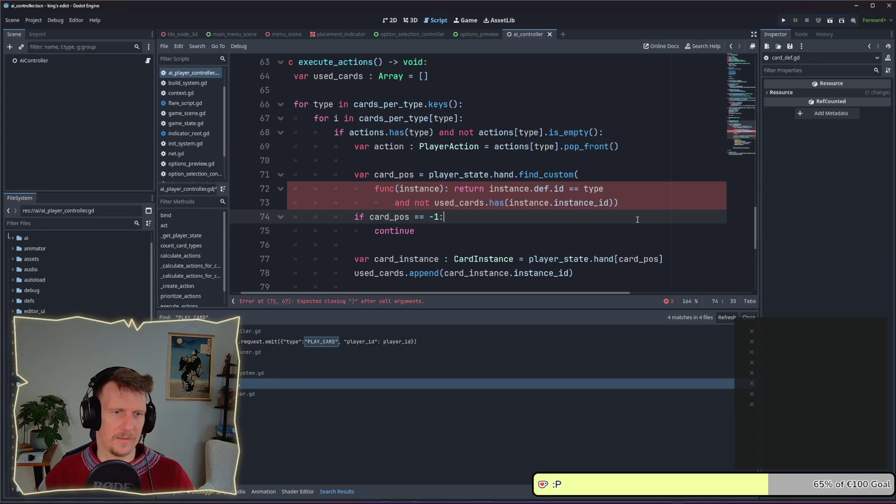
key(Delete)
key(Delete)
key(Delete)
key(Up)
key(End)
key(Delete)
key(Delete)
key(Delete)
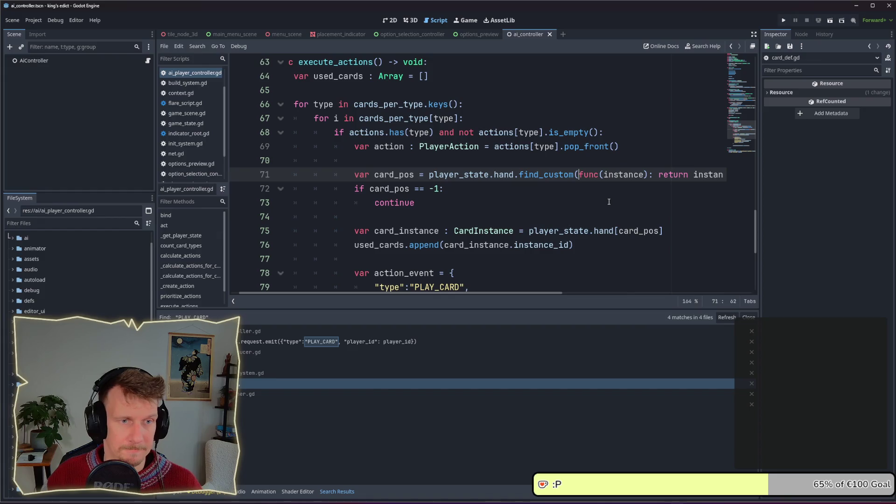
mouse_move(508, 292)
mouse_down()
mouse_move(698, 290)
mouse_move(653, 295)
mouse_move(481, 264)
mouse_up()
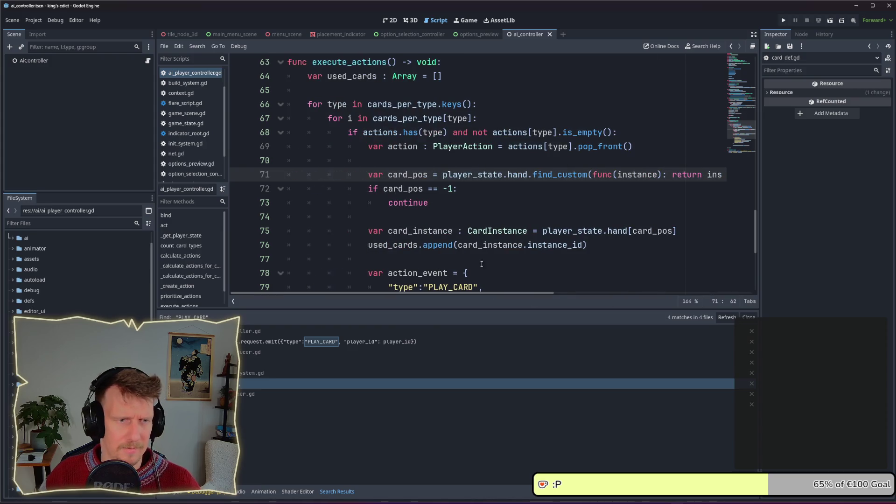
click(490, 199)
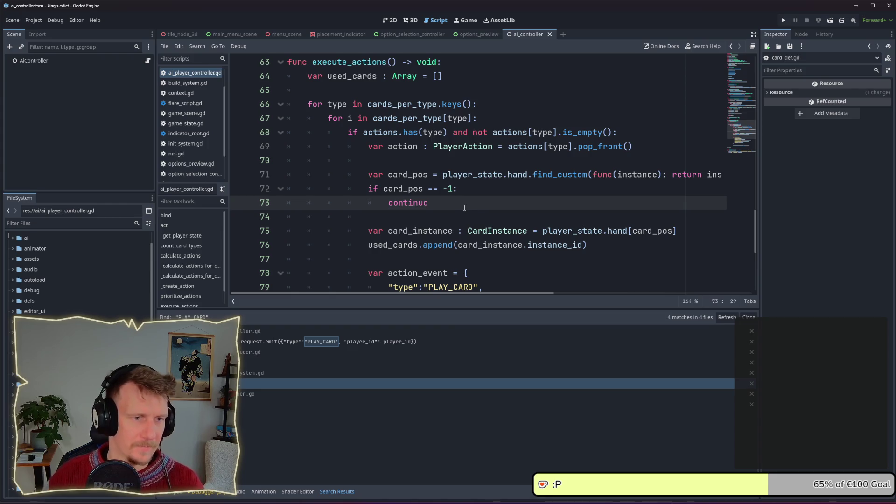
scroll(464, 208, down, 1)
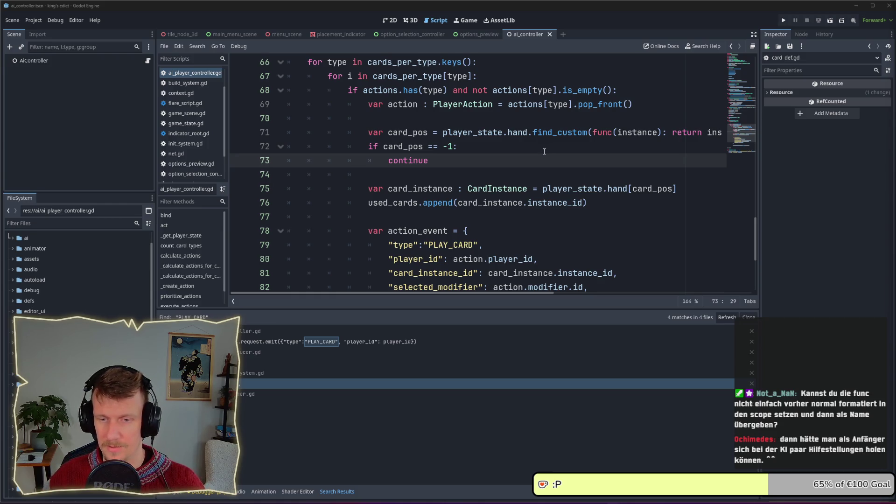
Cut the inline lambda out of find_custom( on line 71 and write _find_card_instance_id there
mouse_move(588, 130)
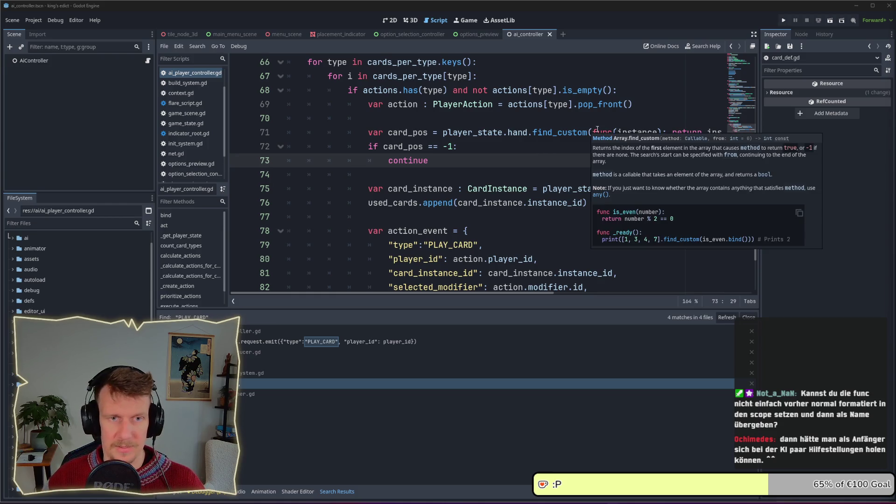
click(594, 133)
mouse_move(606, 135)
mouse_down()
mouse_move(616, 146)
mouse_move(723, 132)
mouse_up()
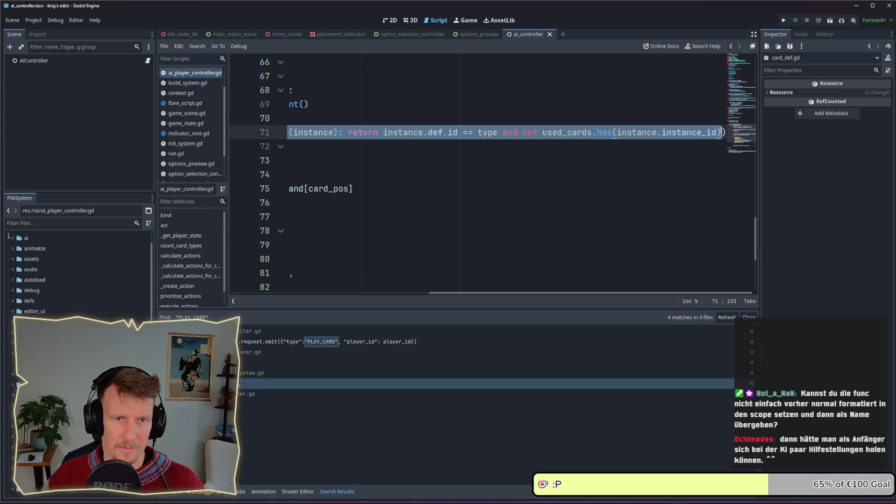
key(ctrl+x)
scroll(462, 293, left, 5)
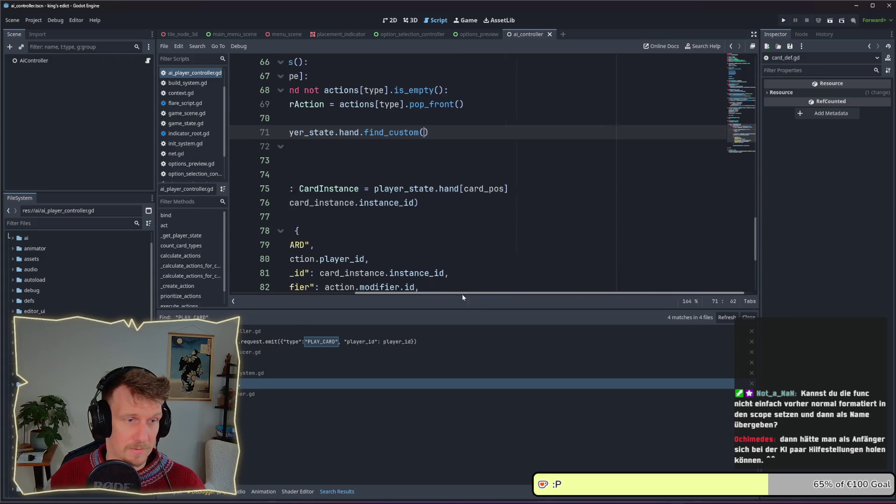
text(_fin)
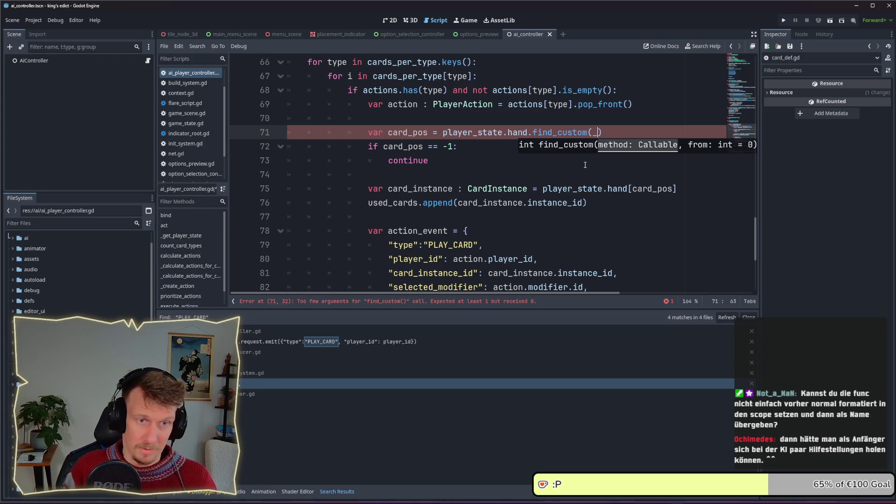
text(d_)
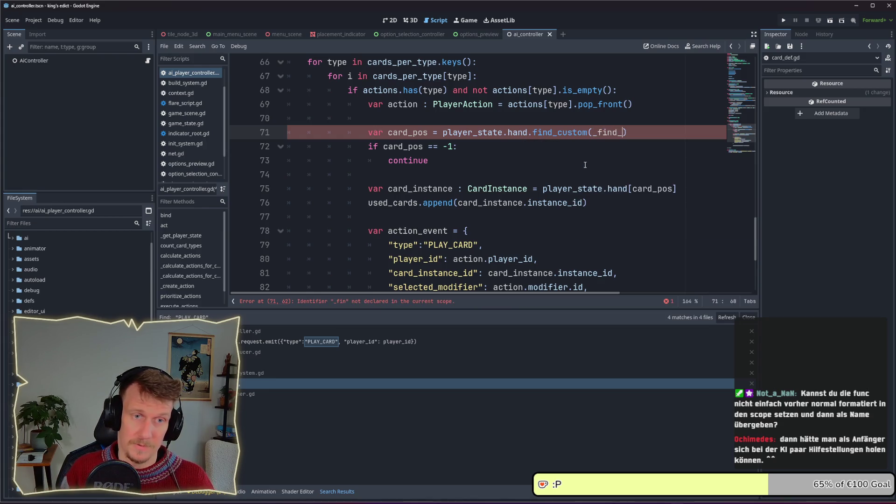
text(card_)
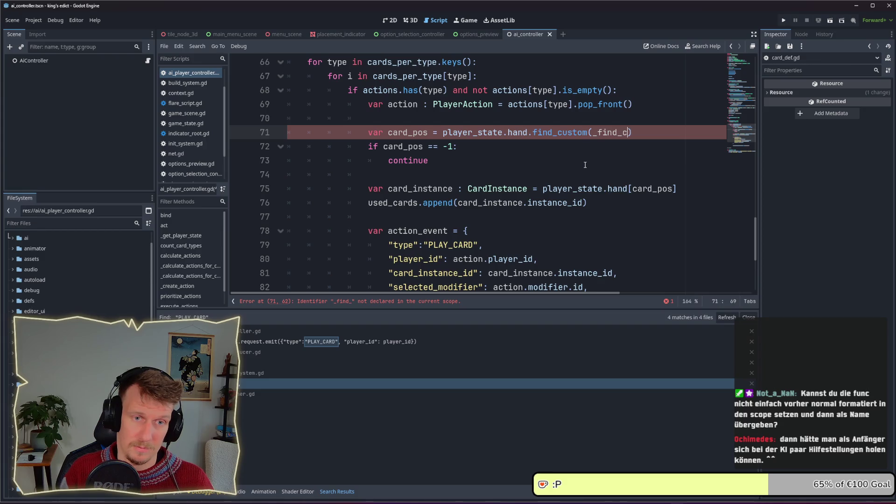
text(instance_id)
scroll(527, 183, down, 4)
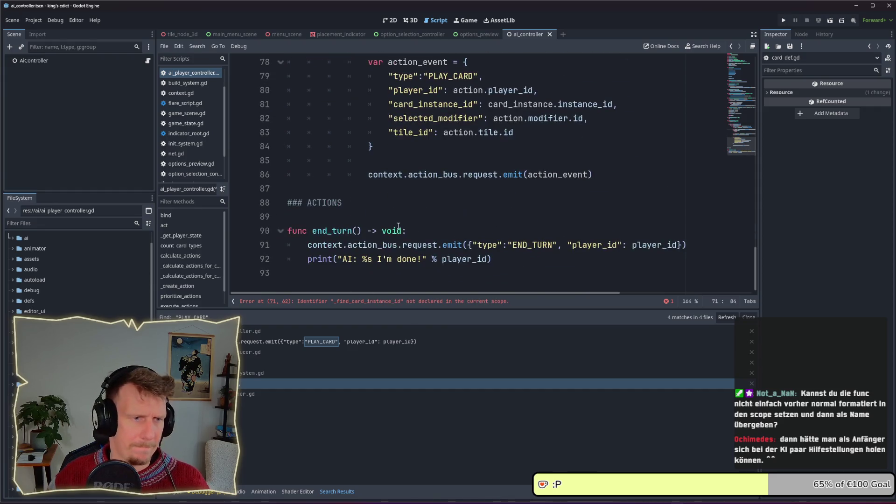
Add a new function header func _find_card_instance_id() -> CardInstance after line 87
click(317, 193)
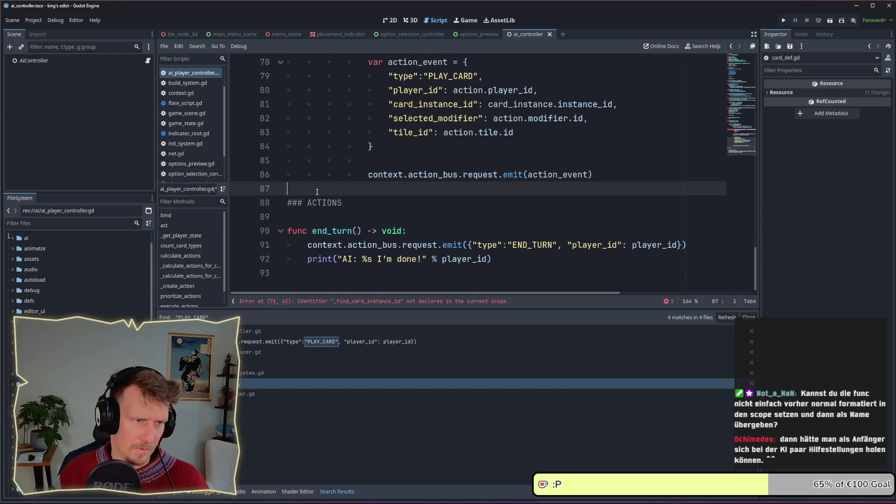
key(Return)
key(Return)
key(Up)
text(func )
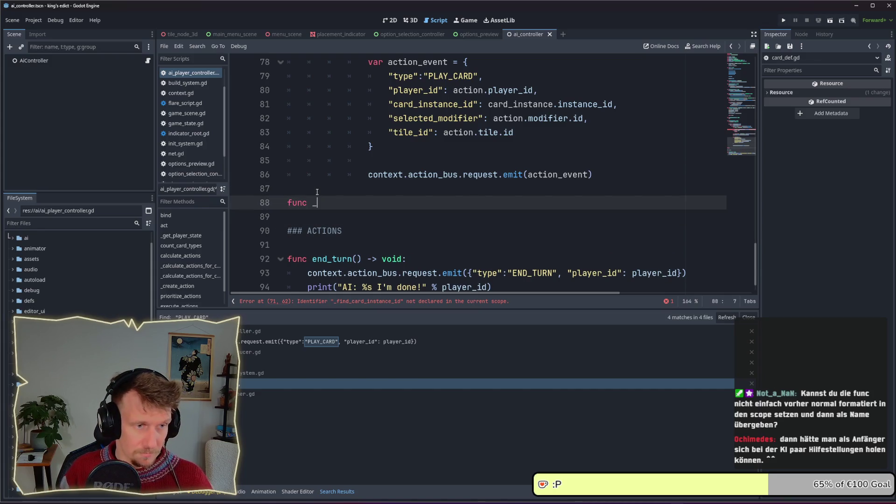
text(_find_card_inst)
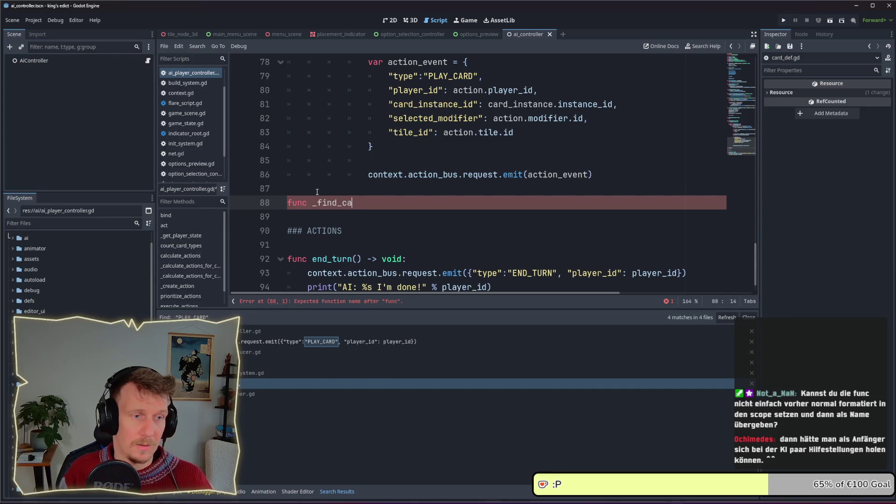
text(ance_id())
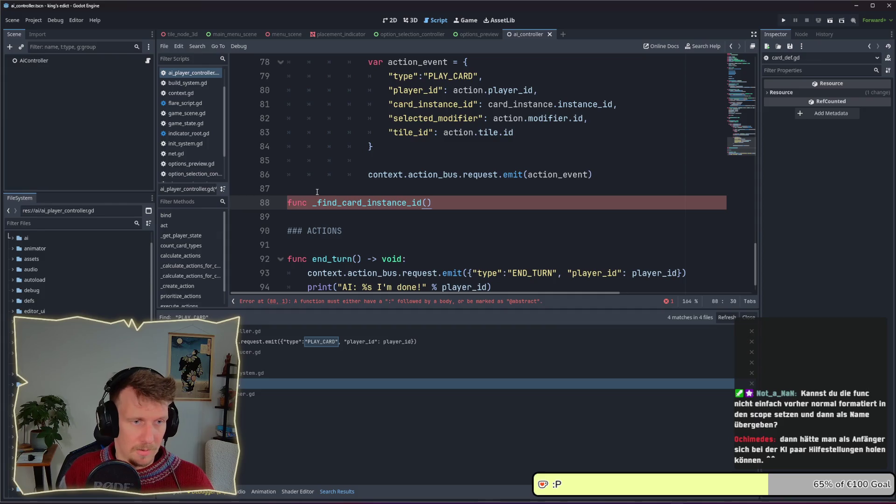
text( -> CardInsta)
key(Return)
scroll(490, 150, up, 2)
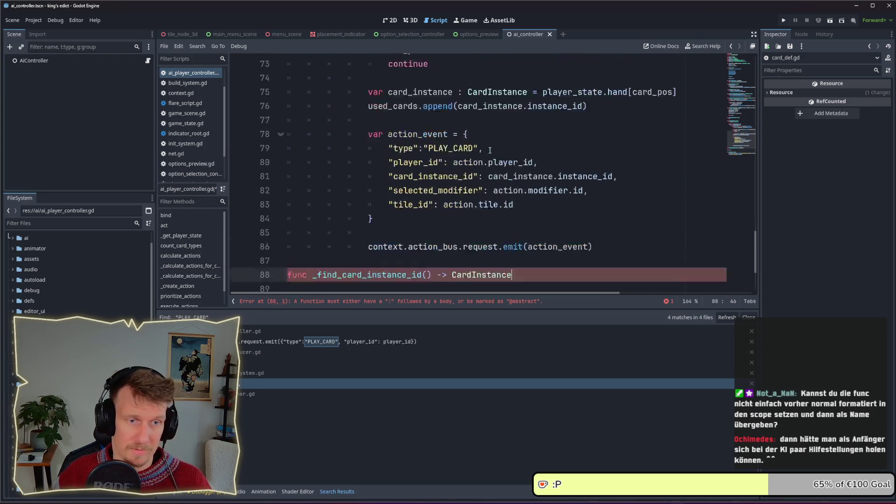
scroll(489, 150, down, 1)
Rename both the new function and the find_custom argument to _find_card_instance
click(423, 244)
key(BackSpace)
key(BackSpace)
key(BackSpace)
scroll(554, 174, up, 1)
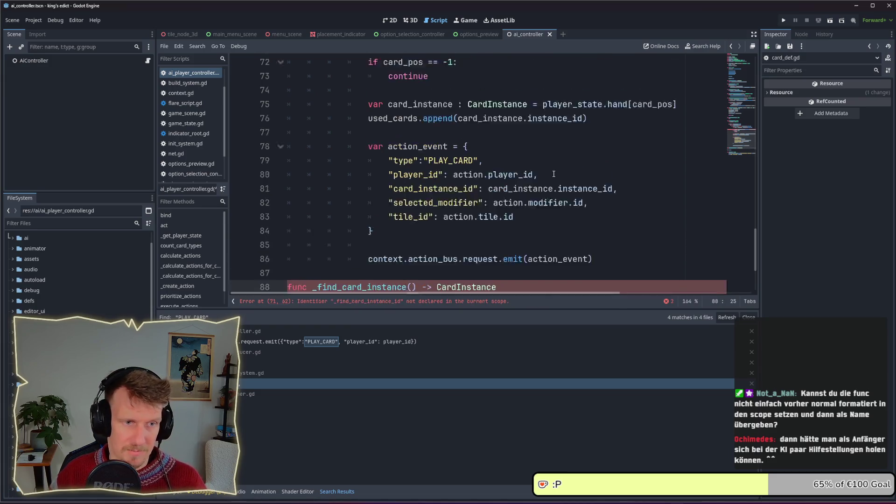
scroll(554, 174, up, 2)
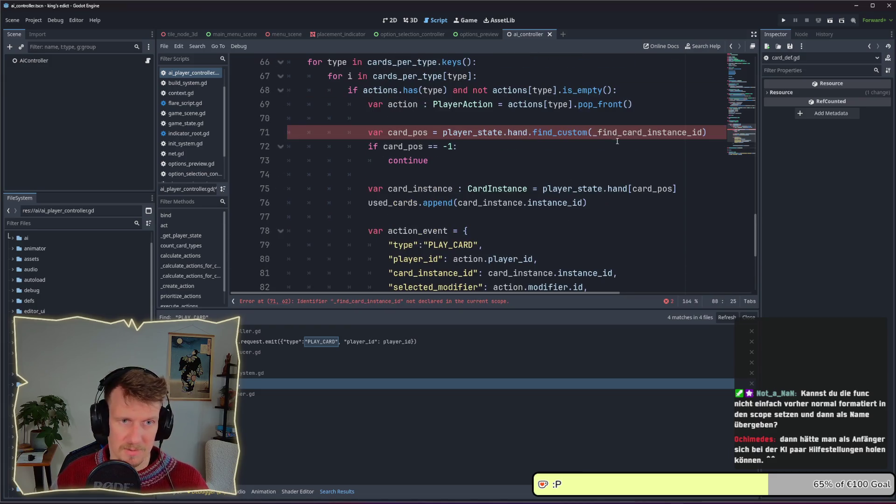
click(701, 137)
key(BackSpace)
key(BackSpace)
key(BackSpace)
scroll(443, 192, down, 5)
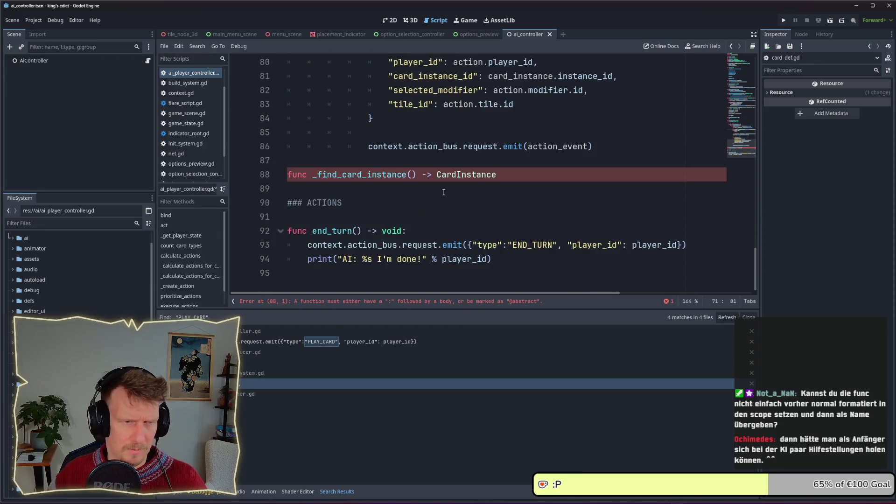
Paste the lambda's return line as the function body, removing the func(instance): prefix and indenting it
click(443, 192)
key(ctrl+v)
key(Down)
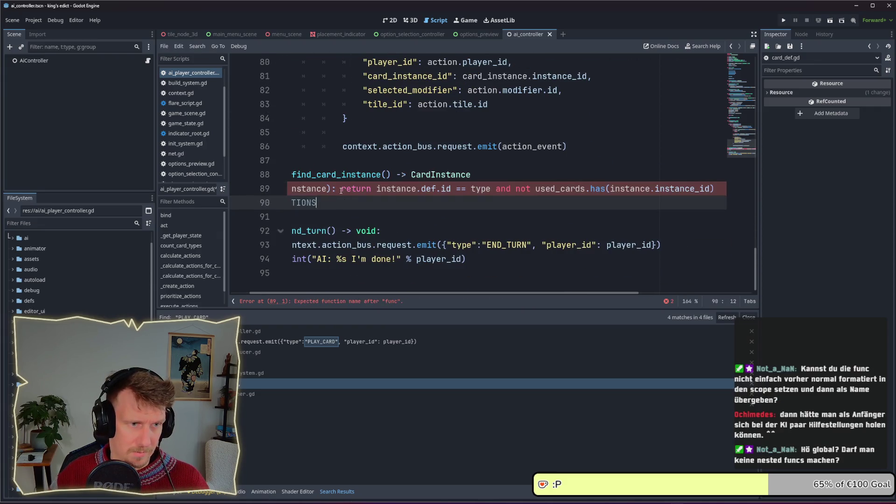
drag(341, 190, 257, 184)
key(Delete)
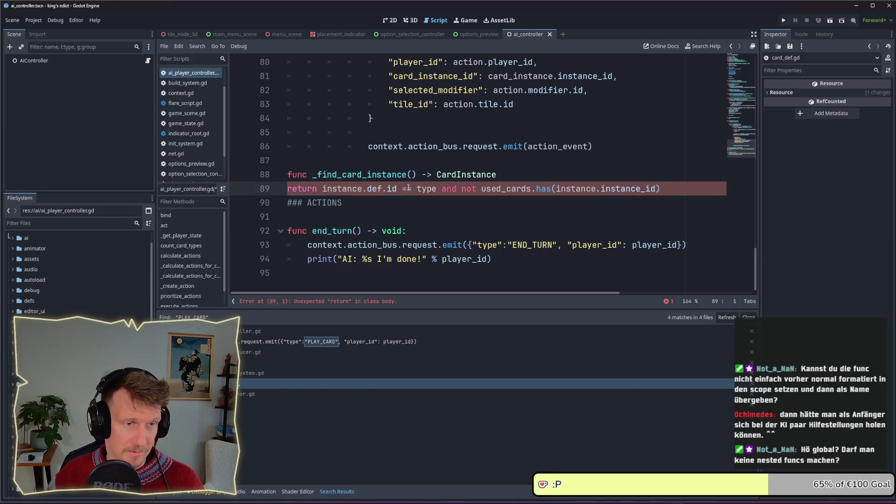
key(Tab)
click(414, 176)
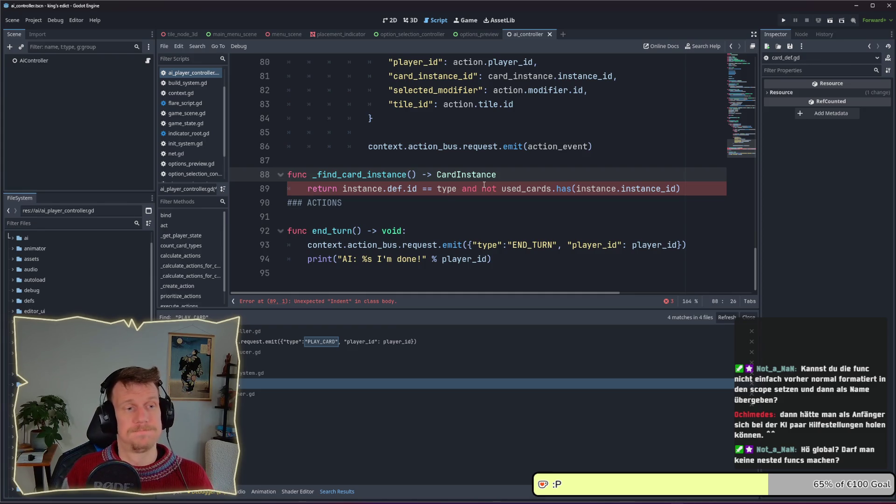
Give _find_card_instance an instance : CardInstance parameter and a bool return type
text(instance)
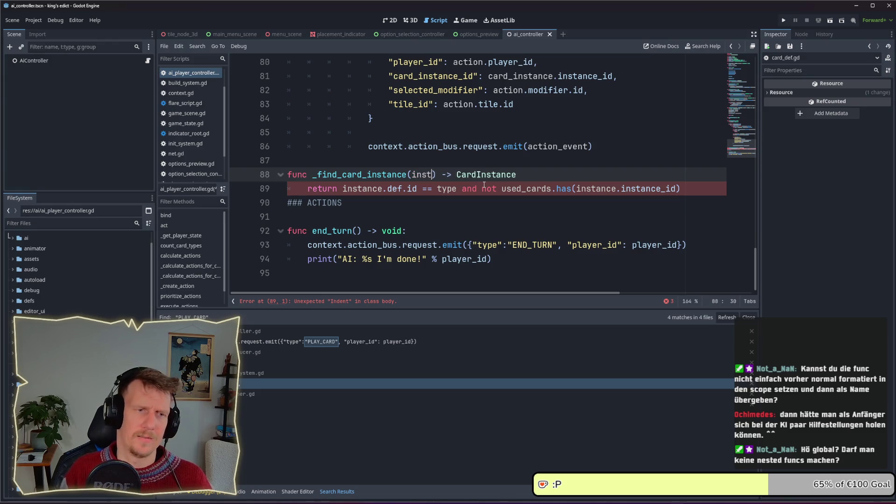
text( :)
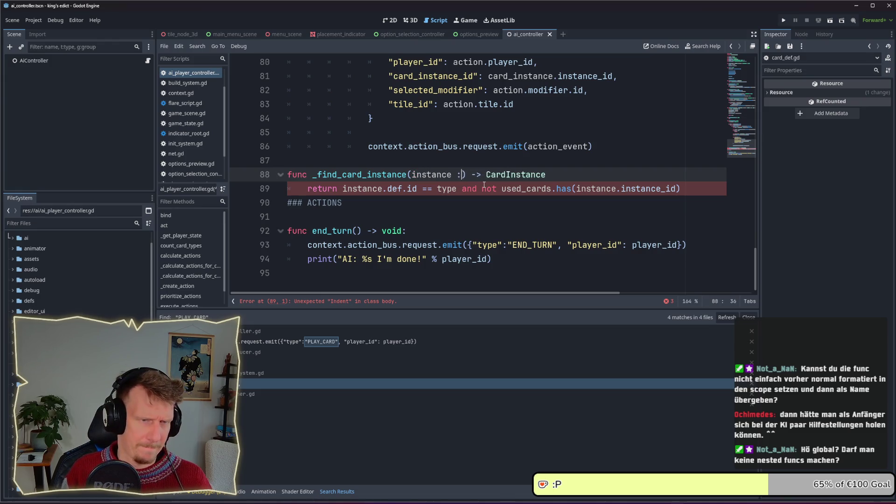
text( Card)
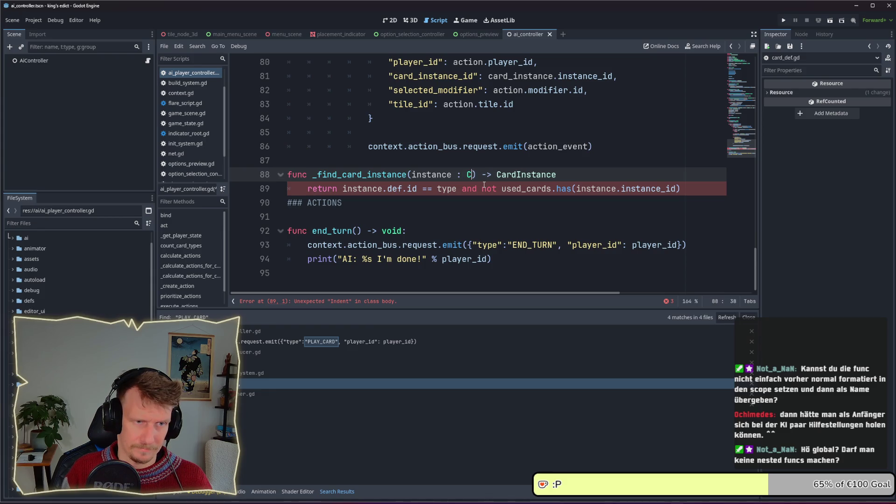
text(Instance)
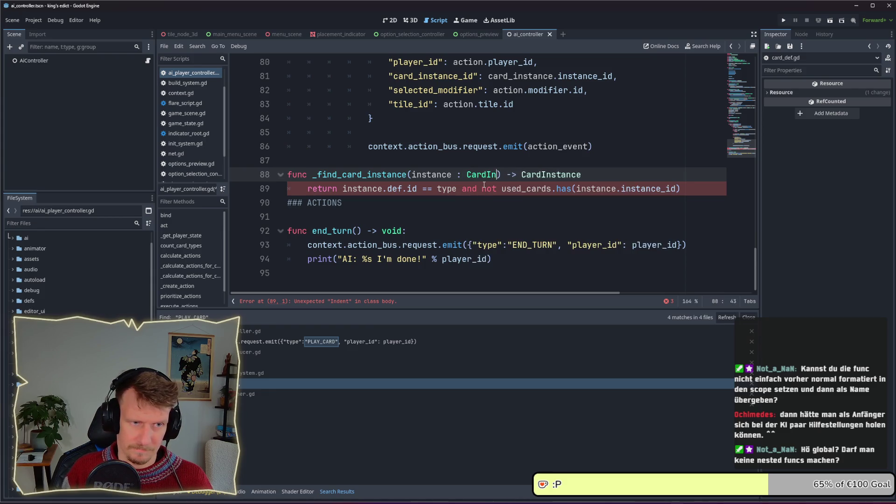
double_click(596, 175)
text(bood)
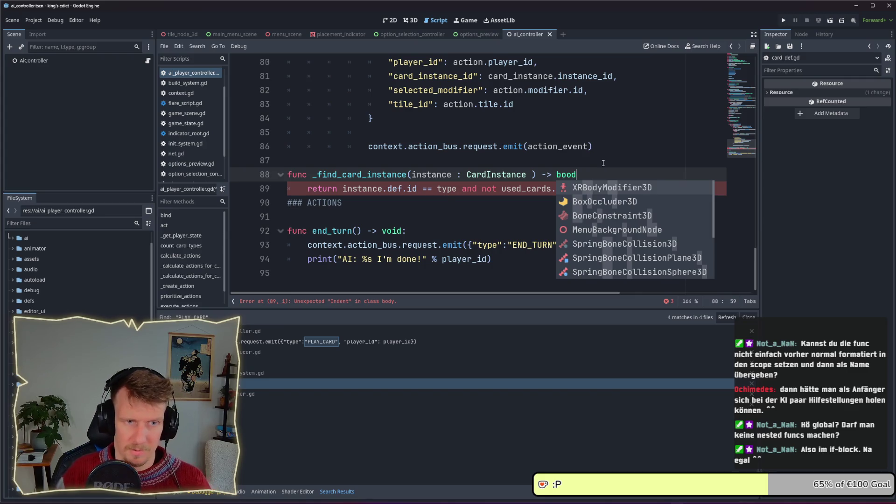
key(BackSpace)
text(l)
key(Escape)
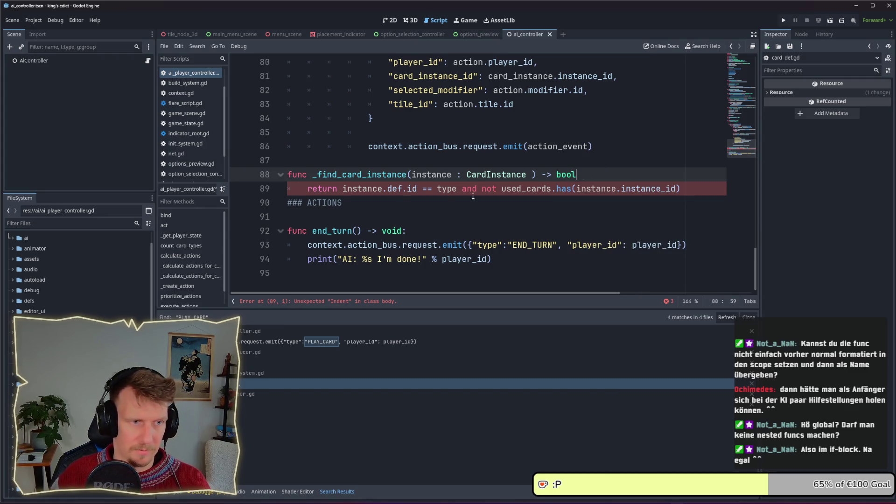
Append a used_cards : Array parameter to the signature and save
click(342, 191)
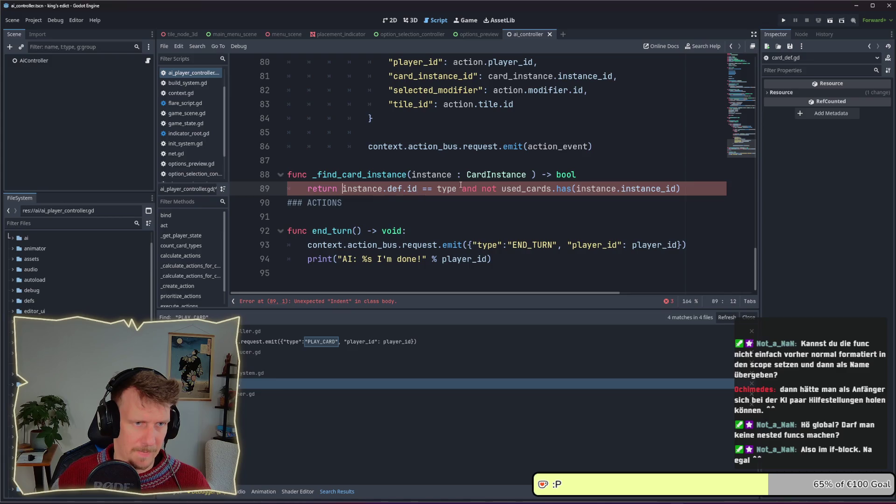
click(532, 175)
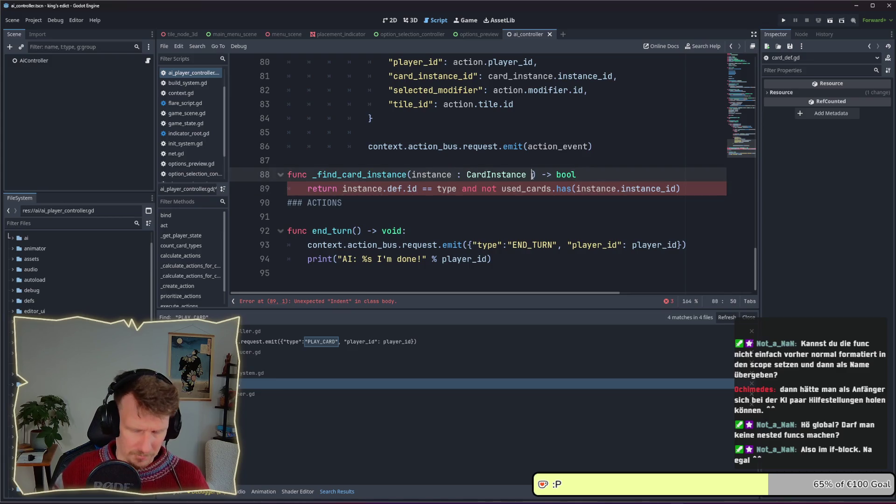
key(BackSpace)
text(, used_c)
text(ards)
text( : Array)
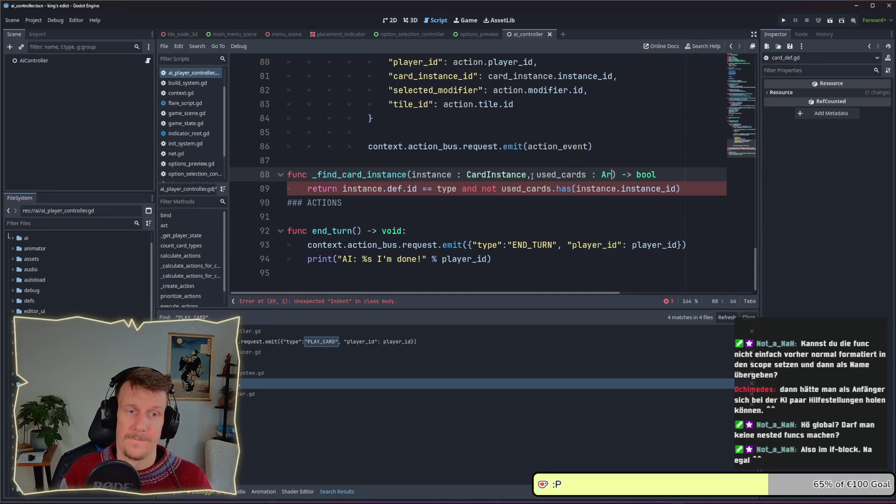
key(ctrl+s)
key(Escape)
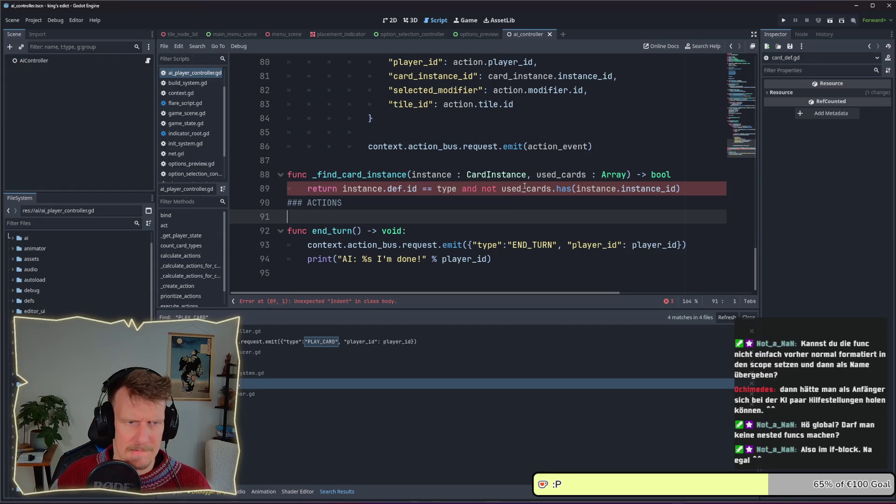
Remove the stray space before the closing parenthesis and begin a type : String leading parameter
double_click(560, 174)
double_click(440, 174)
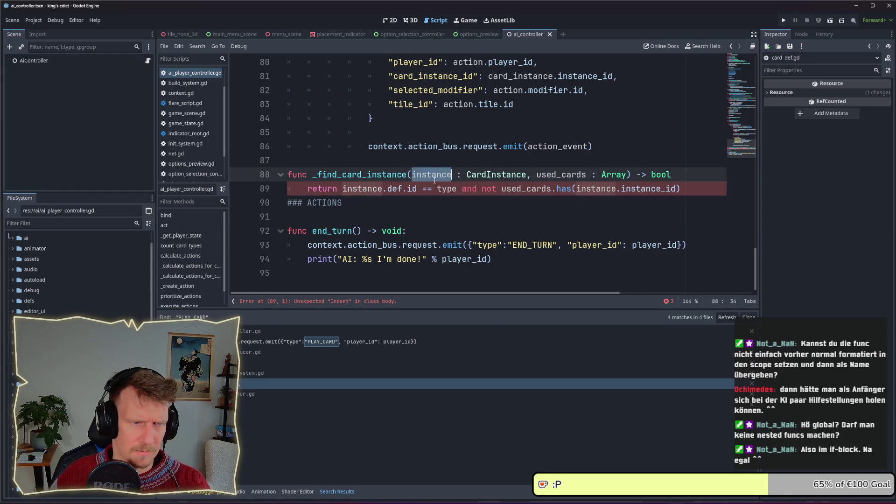
double_click(452, 189)
click(628, 175)
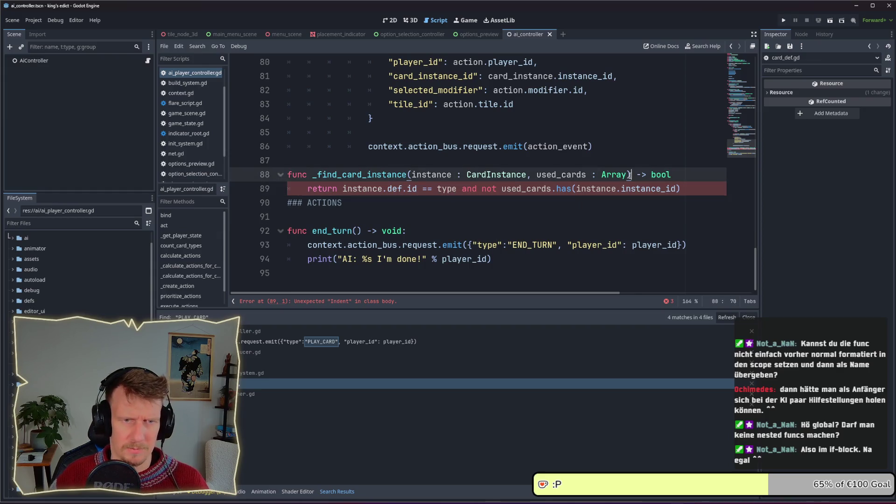
key(BackSpace)
key(ctrl+Left)
key(ctrl+Left)
key(ctrl+Left)
text(,)
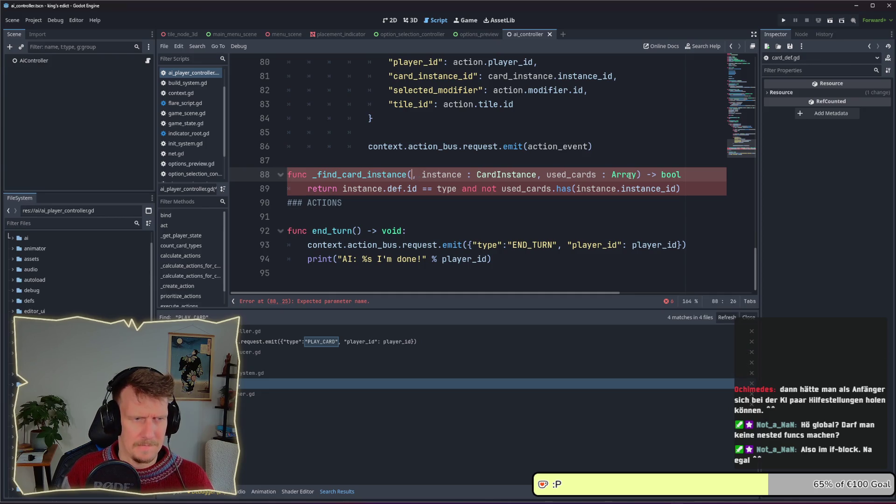
text( type)
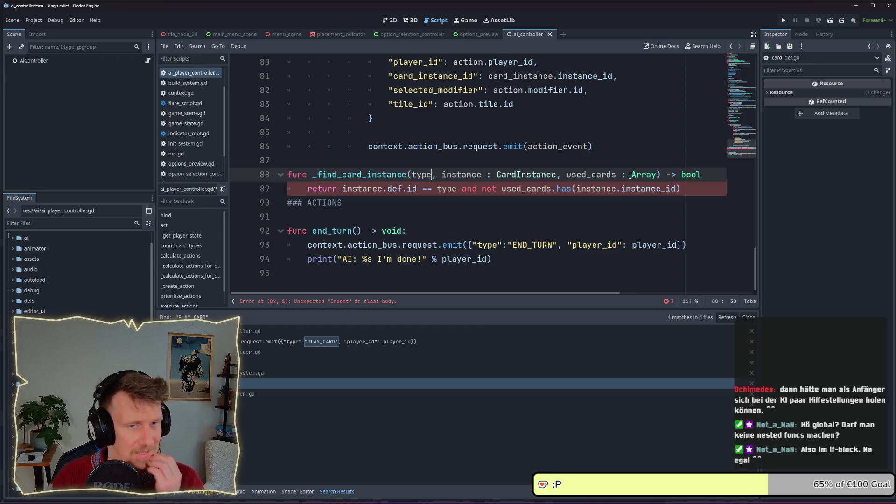
text( : String)
Complete the leading type : StringName parameter and add a blank line above ### ACTIONS
key(Down)
key(Return)
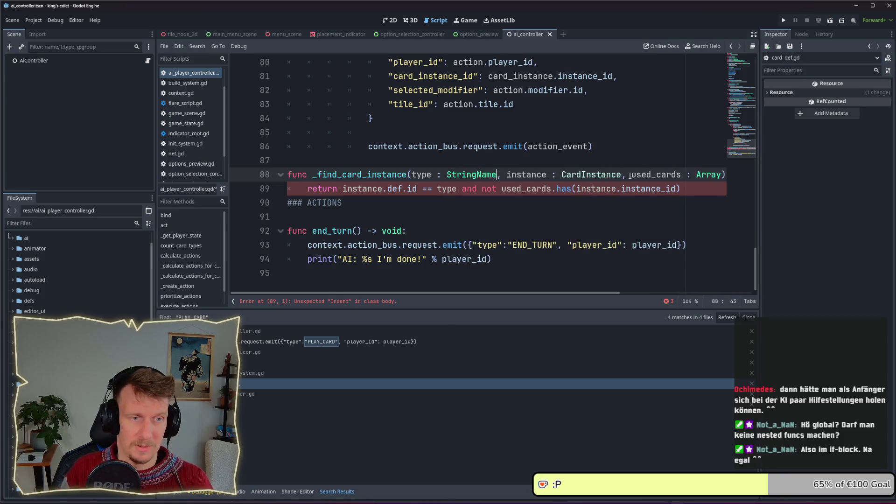
click(563, 218)
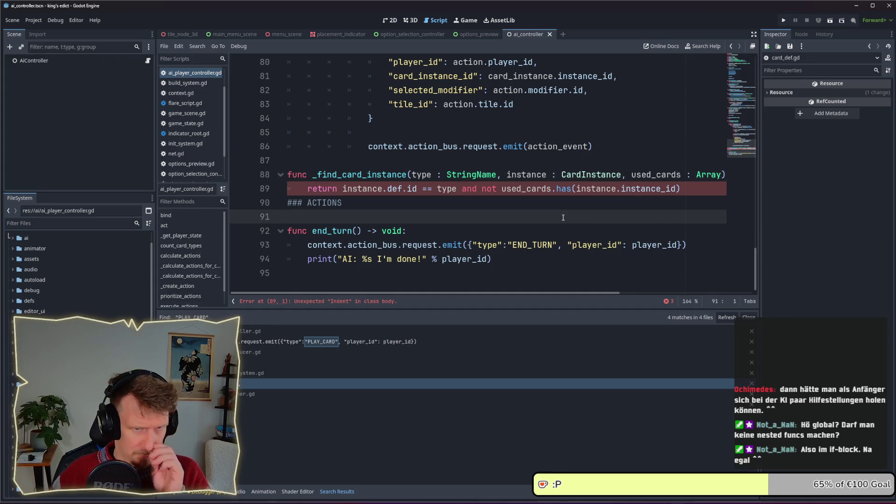
click(289, 202)
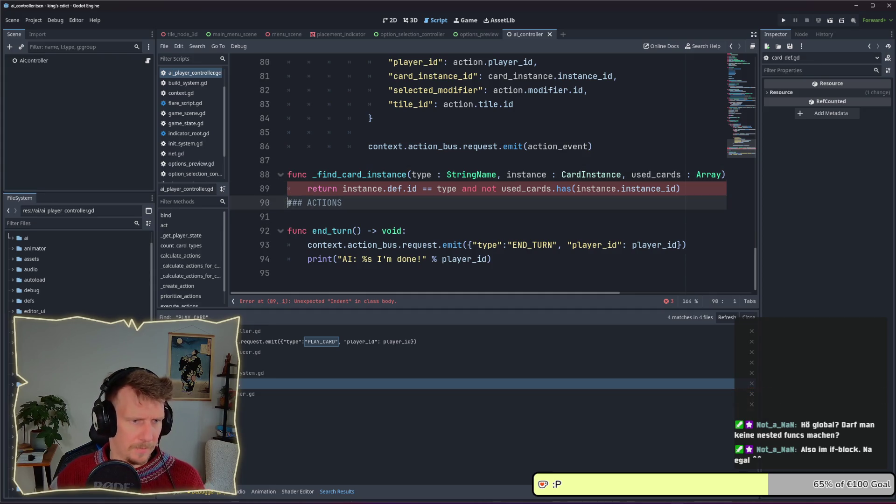
key(Return)
Rework the return line's indentation and the blank line after it, checking the reported error
click(413, 214)
click(312, 188)
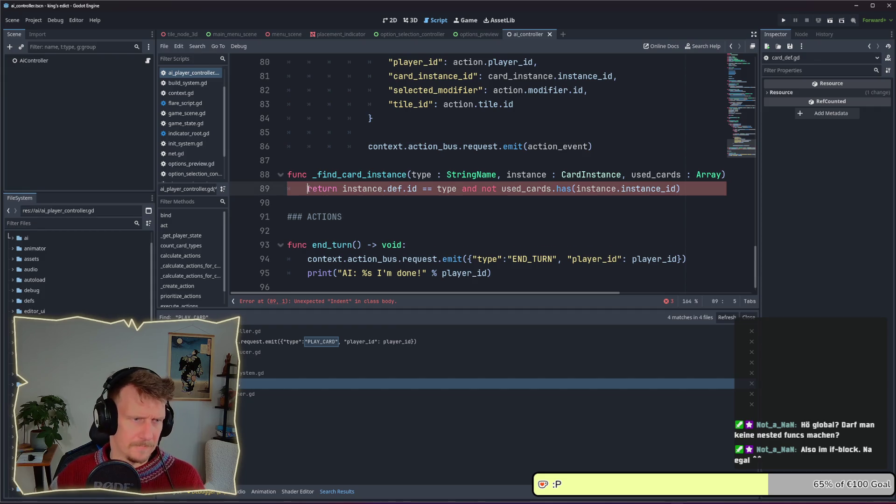
key(BackSpace)
key(BackSpace)
key(Return)
key(Tab)
click(468, 190)
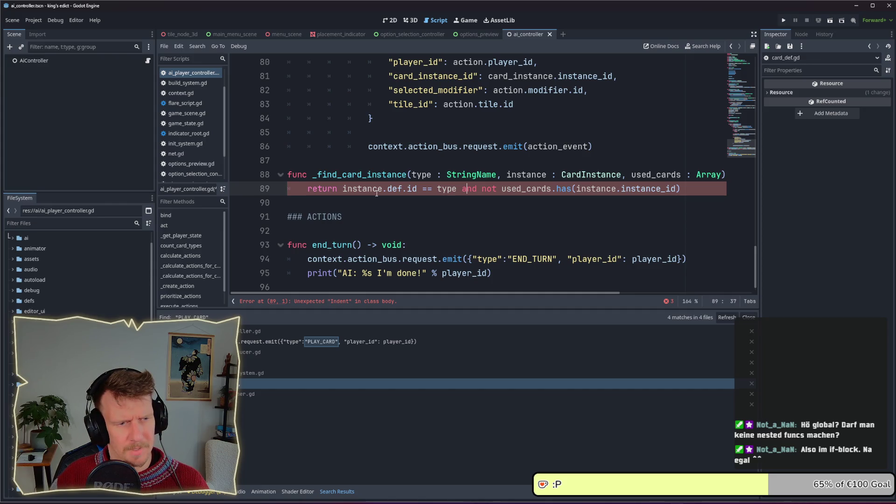
click(371, 302)
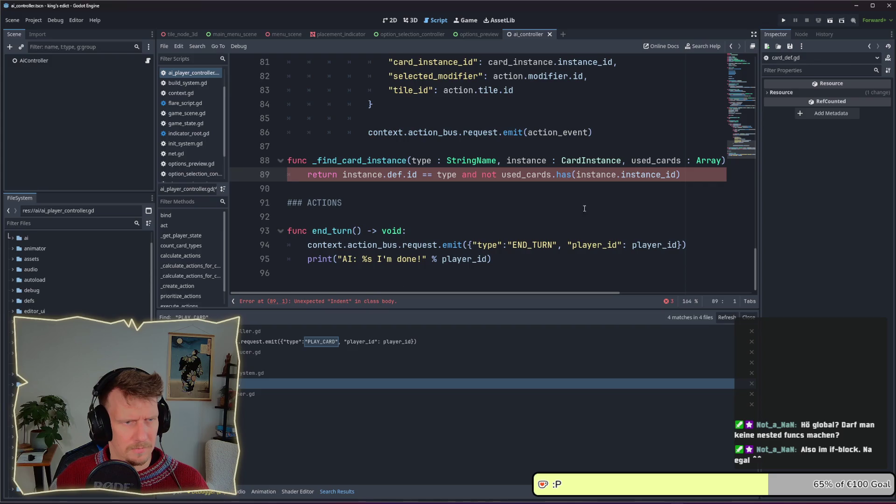
key(Delete)
key(Return)
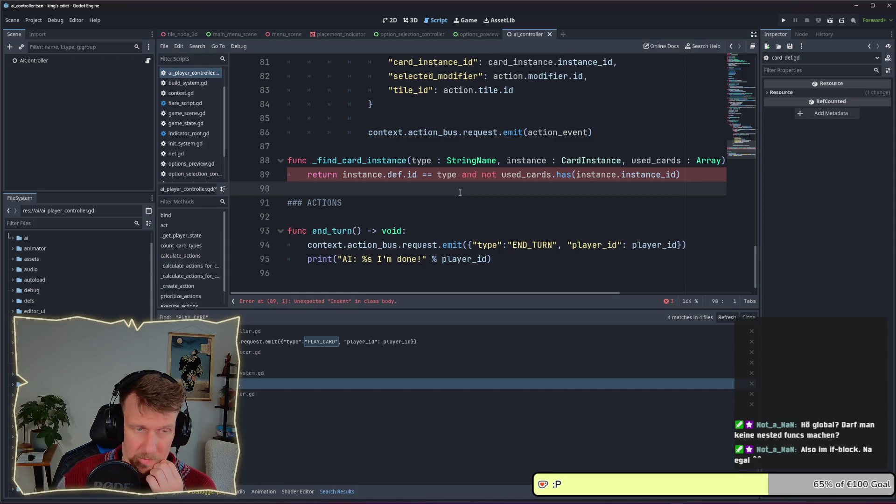
Undo the helper-function edits until find_custom on line 71 holds the inline instance lambda again
scroll(460, 192, up, 7)
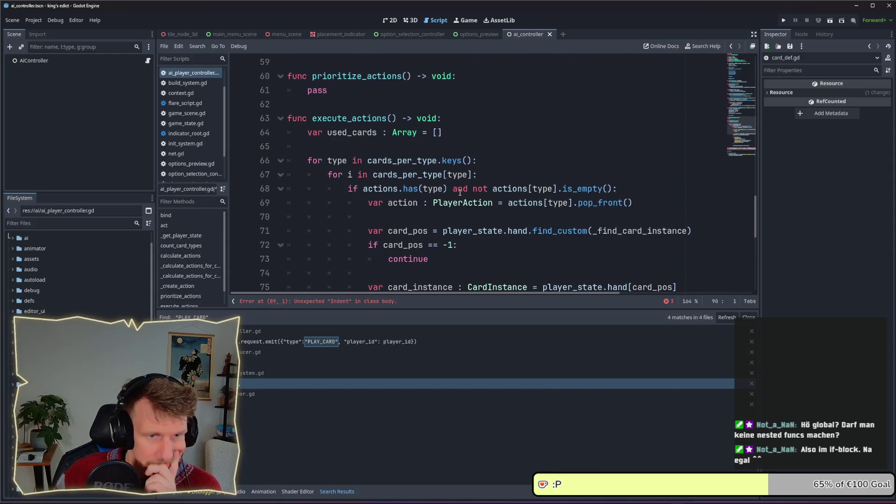
scroll(459, 192, down, 7)
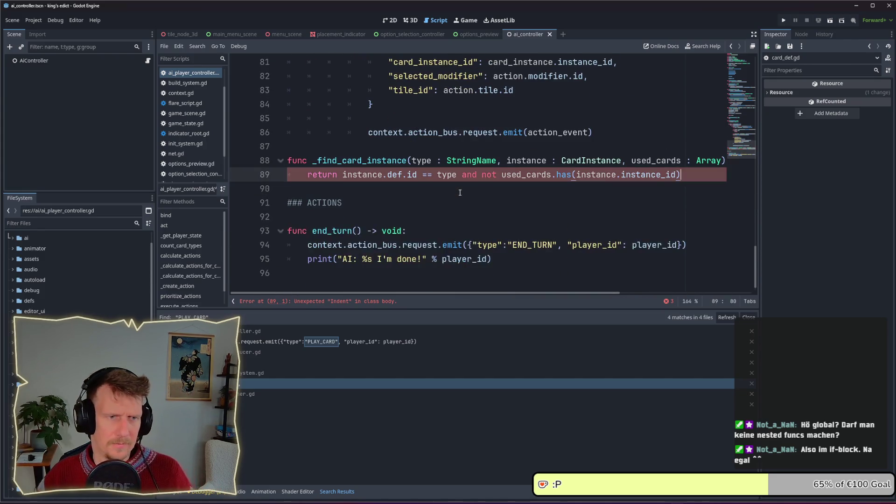
key(ctrl+z)
key(ctrl+z)
key(ctrl+z)
key(ctrl+y)
key(ctrl+y)
key(ctrl+y)
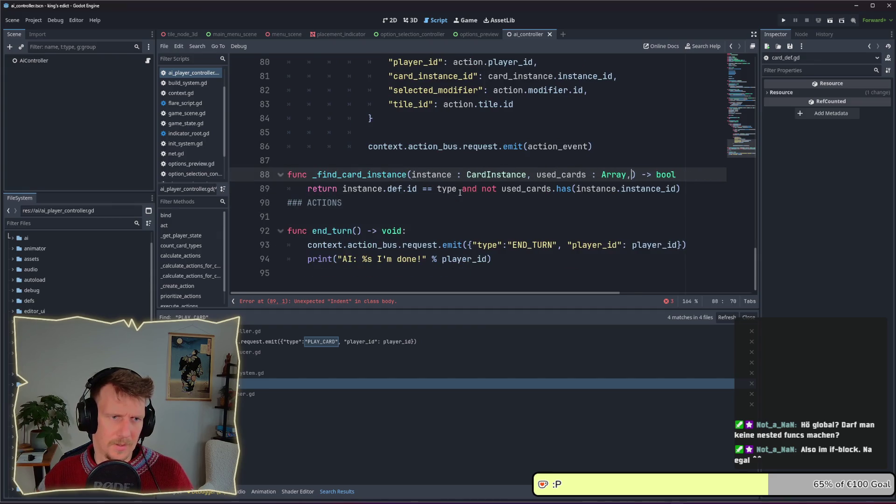
key(ctrl+y)
key(ctrl+y)
key(ctrl+y)
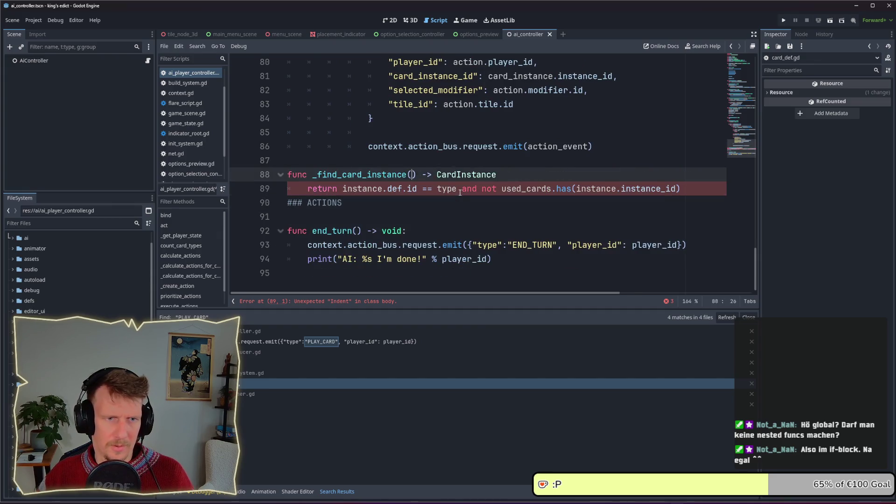
key(ctrl+z)
key(ctrl+z)
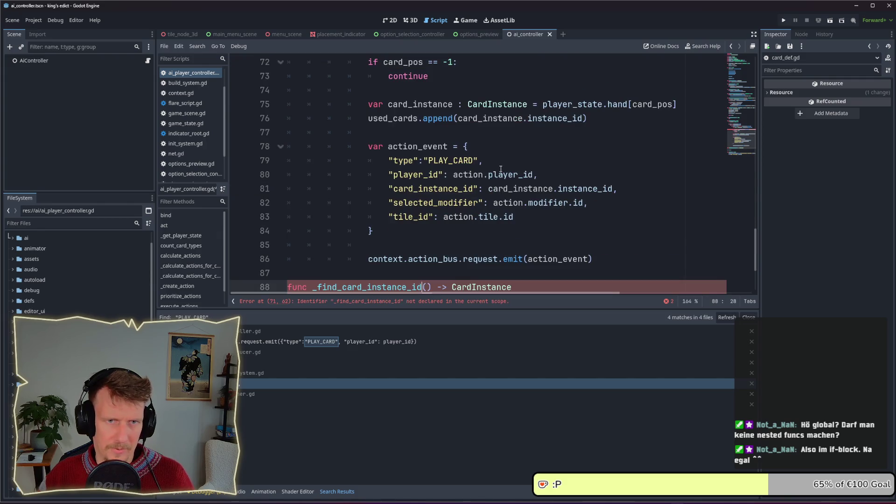
key(ctrl+z)
key(ctrl+z)
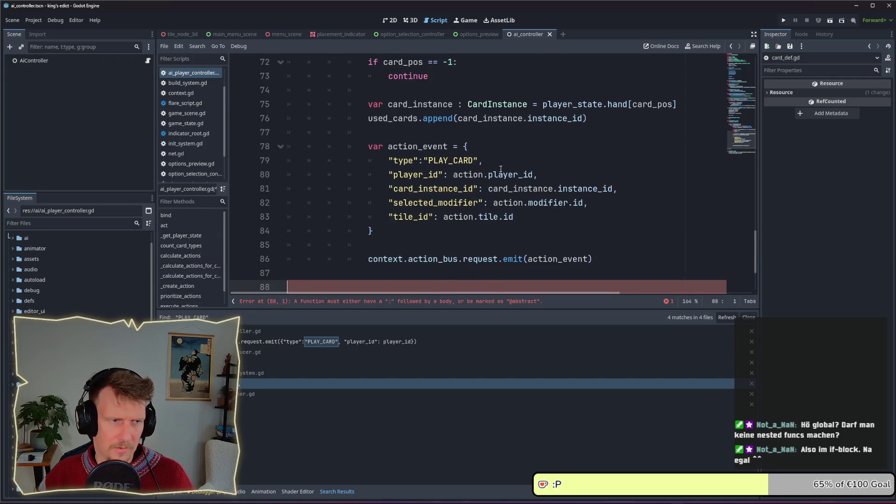
key(ctrl+z)
key(ctrl+z)
key(ctrl+z)
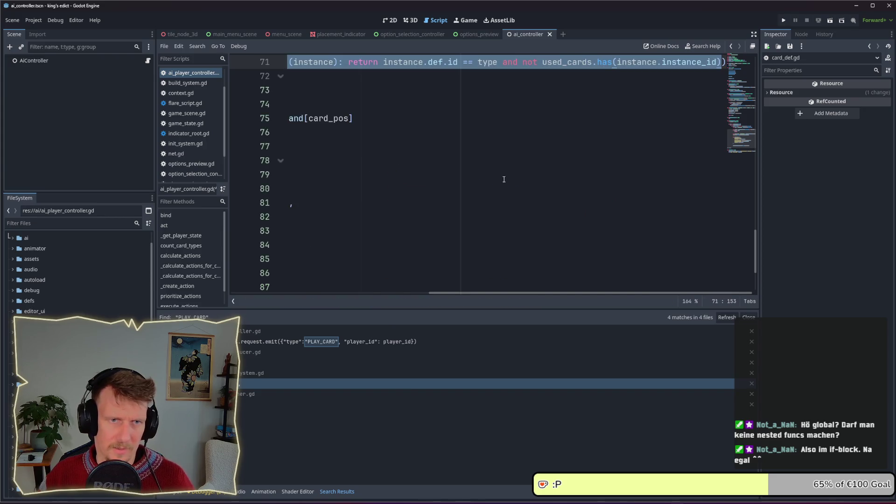
drag(568, 287, 372, 290)
scroll(467, 210, up, 3)
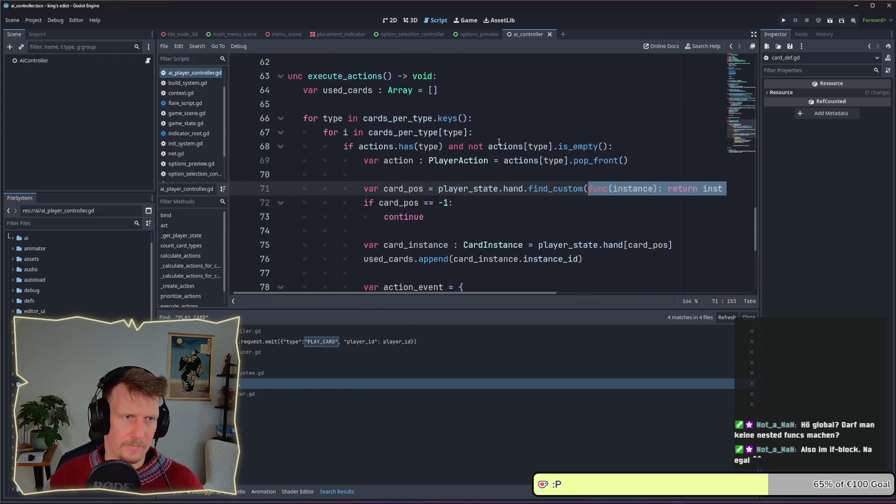
click(478, 206)
scroll(474, 200, down, 4)
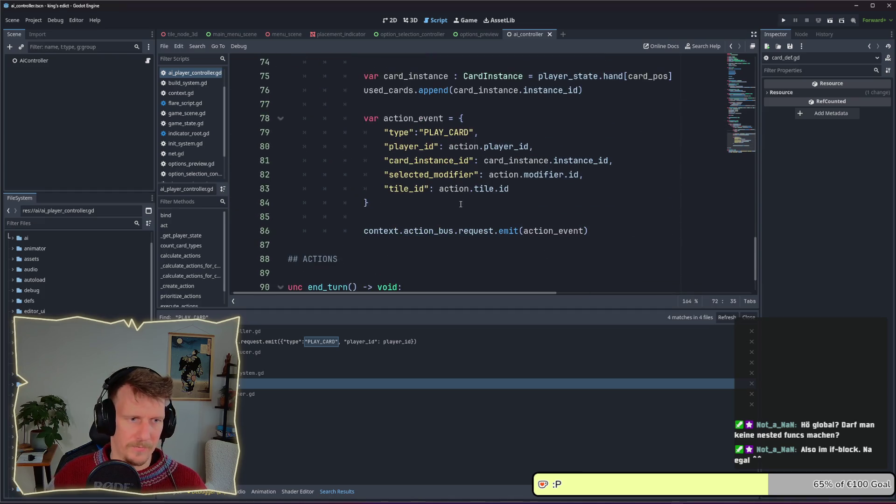
Run the project, create a multiplayer game on I Know This Place, claim purple, and start
click(784, 21)
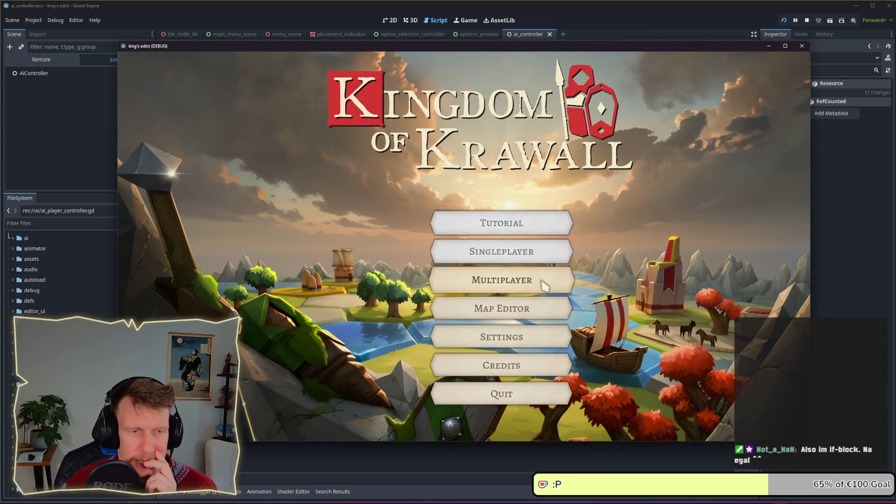
click(544, 282)
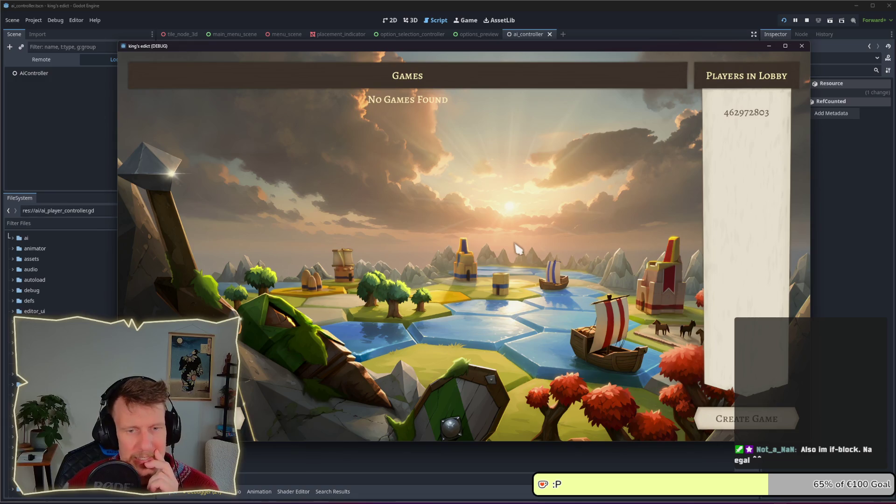
click(721, 418)
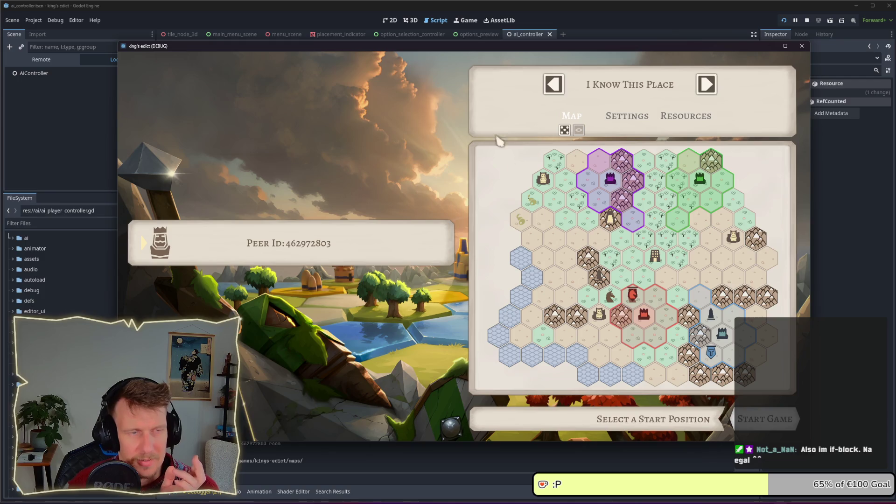
drag(458, 47, 407, 35)
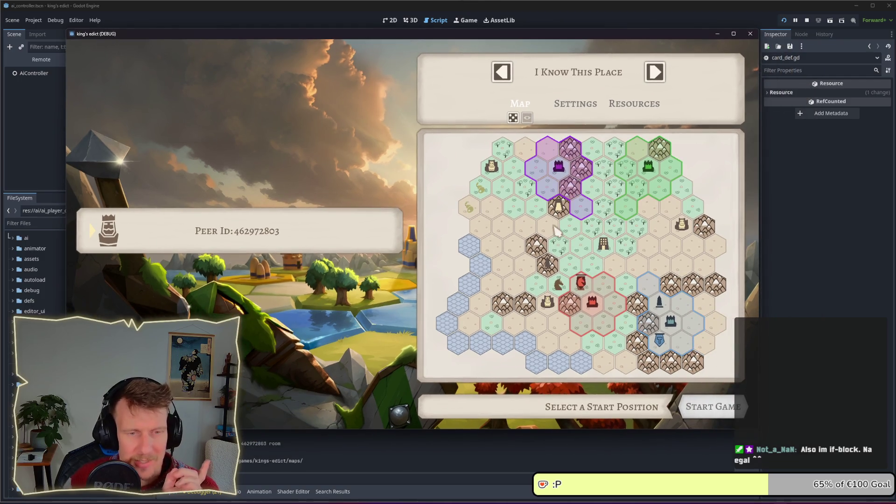
click(556, 203)
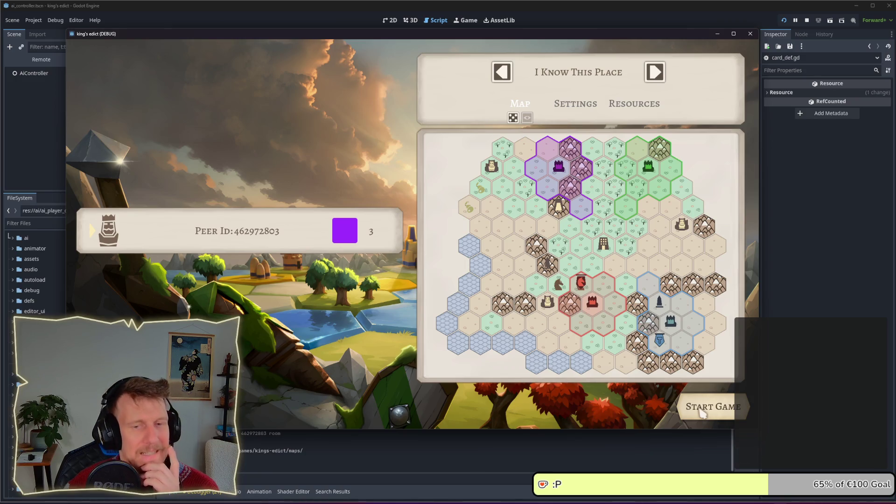
click(702, 412)
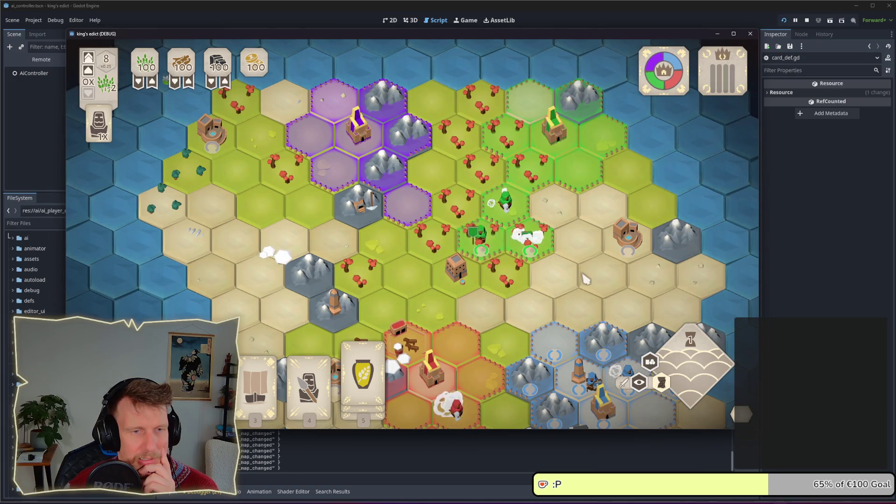
Select the ship on the southern coast, zoom in on its range, then zoom out to the north
drag(585, 279, 568, 208)
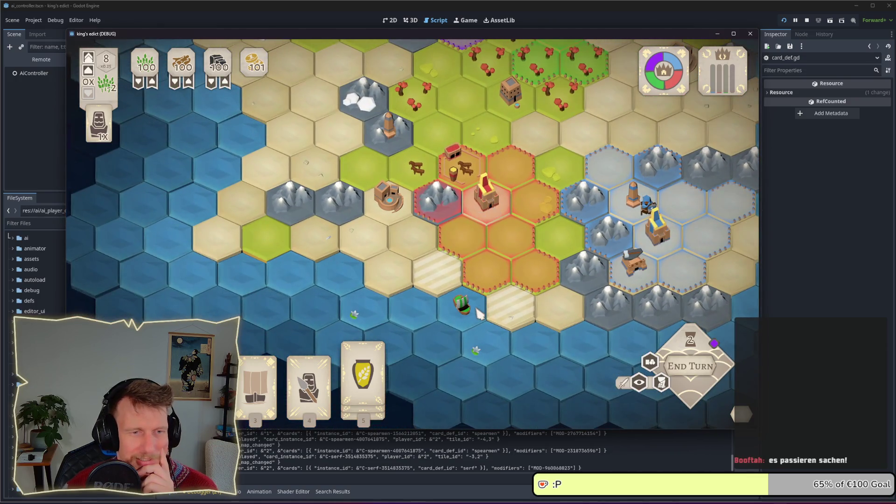
mouse_move(105, 295)
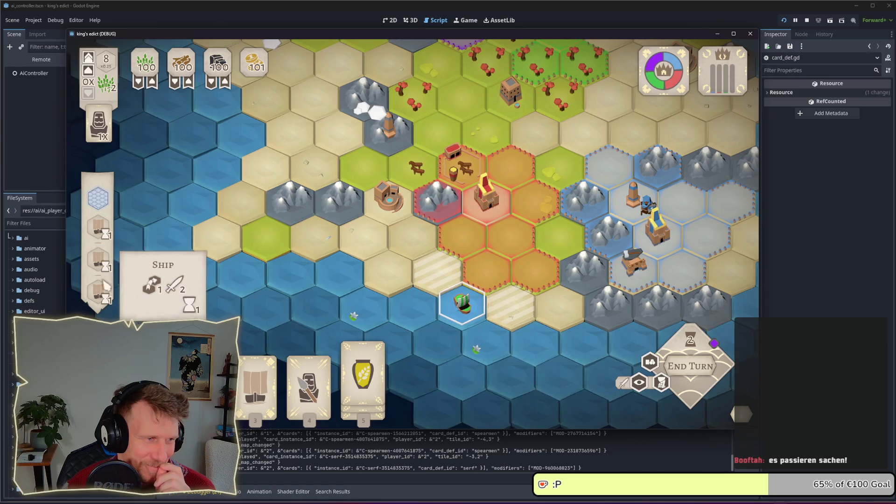
click(462, 302)
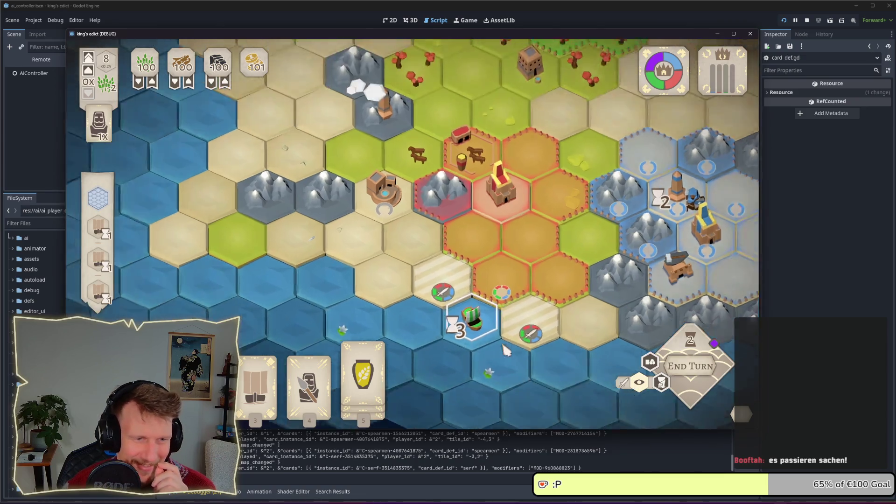
scroll(407, 321, up, 3)
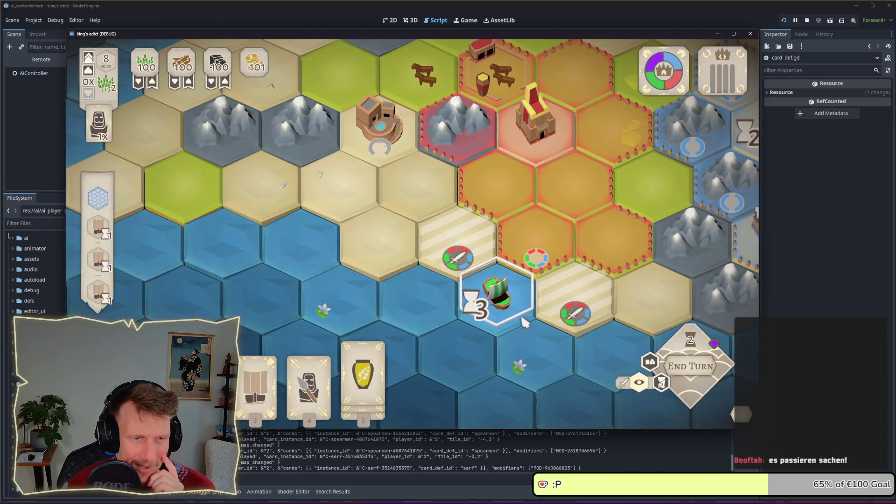
drag(515, 304, 491, 251)
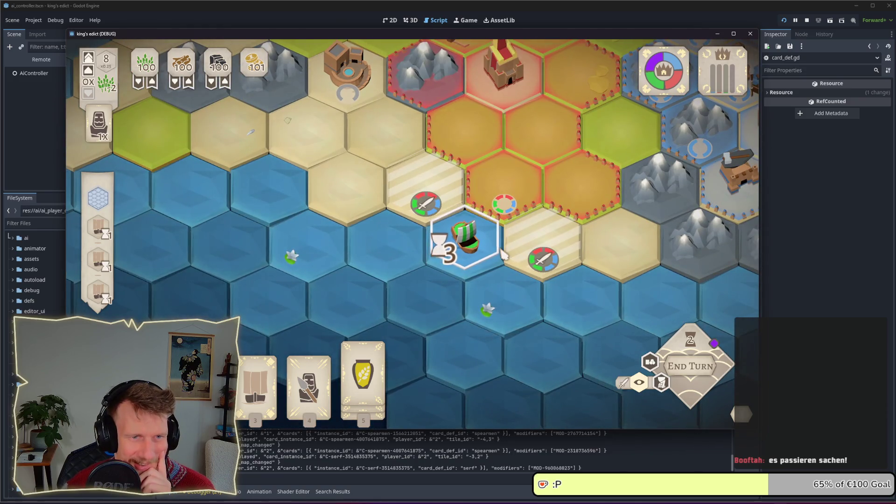
scroll(495, 245, down, 4)
drag(498, 240, 462, 303)
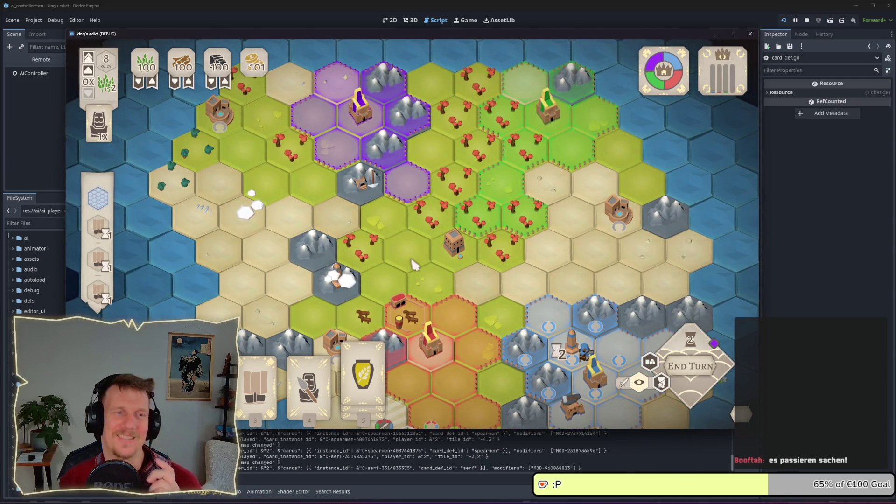
Pan across the map following the AI armies, then end two turns
drag(413, 262, 413, 240)
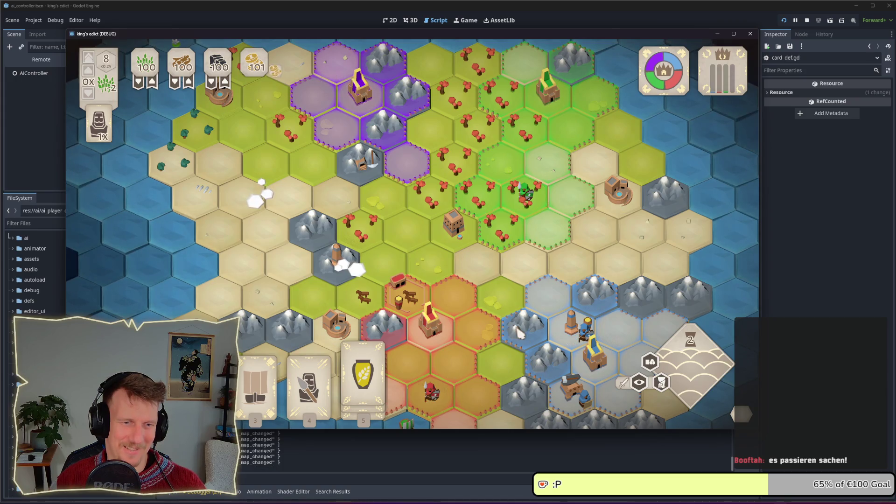
mouse_move(519, 332)
mouse_down()
mouse_move(520, 316)
mouse_move(516, 342)
mouse_up()
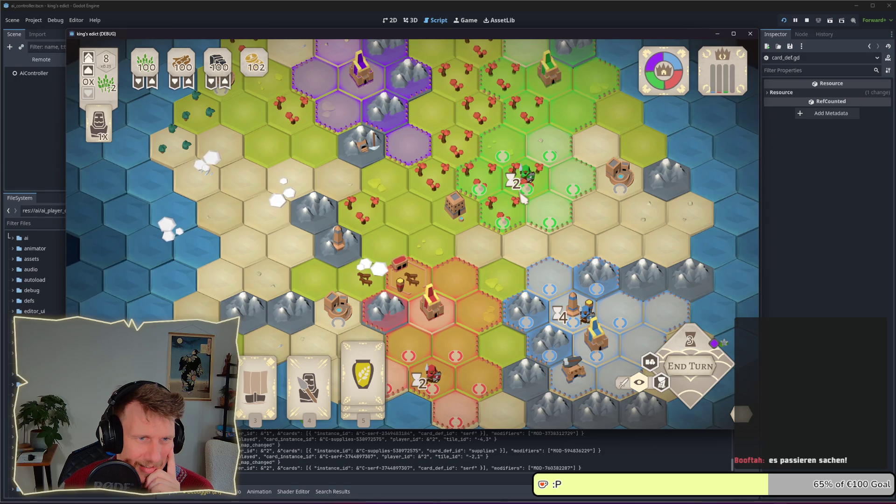
drag(522, 199, 532, 241)
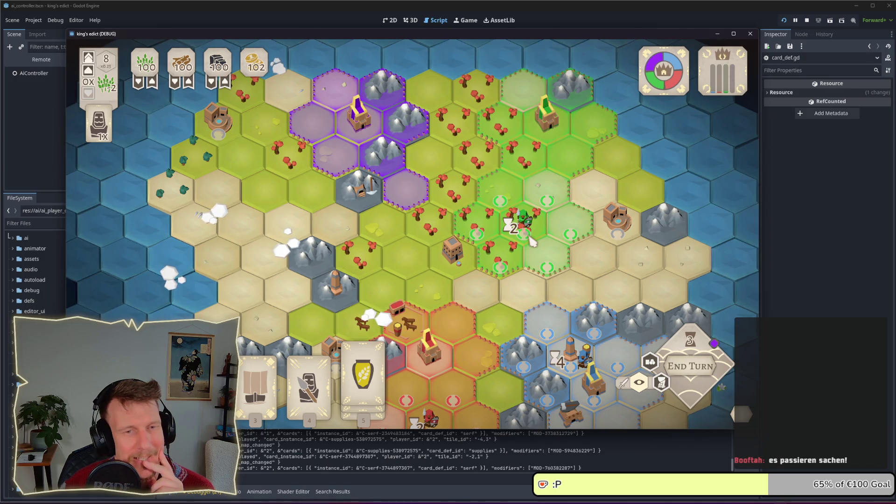
drag(531, 240, 522, 134)
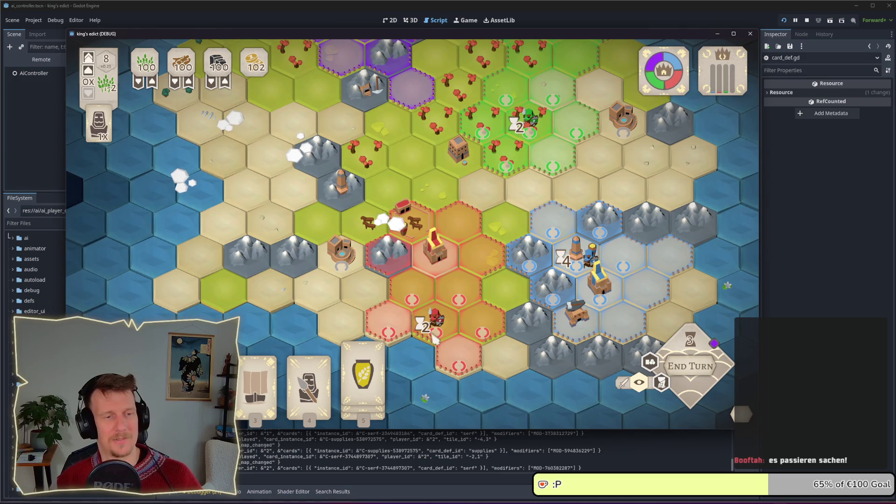
drag(441, 341, 460, 270)
scroll(460, 269, up, 2)
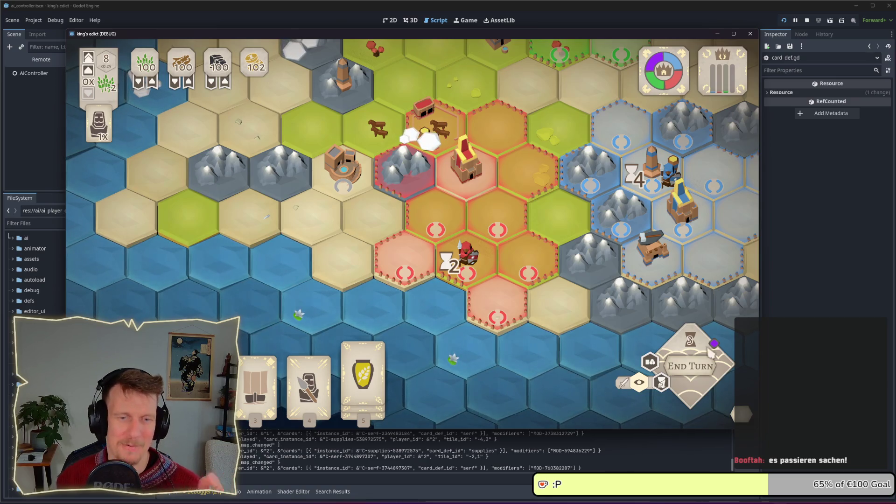
key(space)
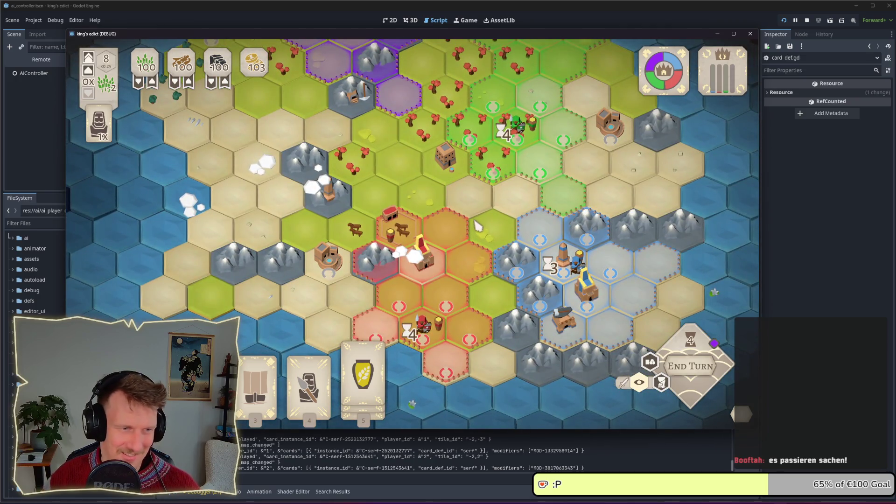
click(652, 362)
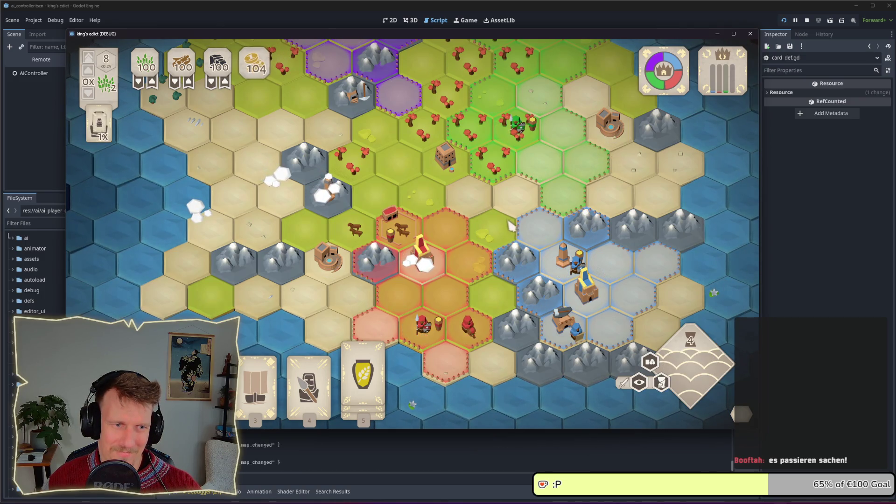
drag(498, 194, 513, 274)
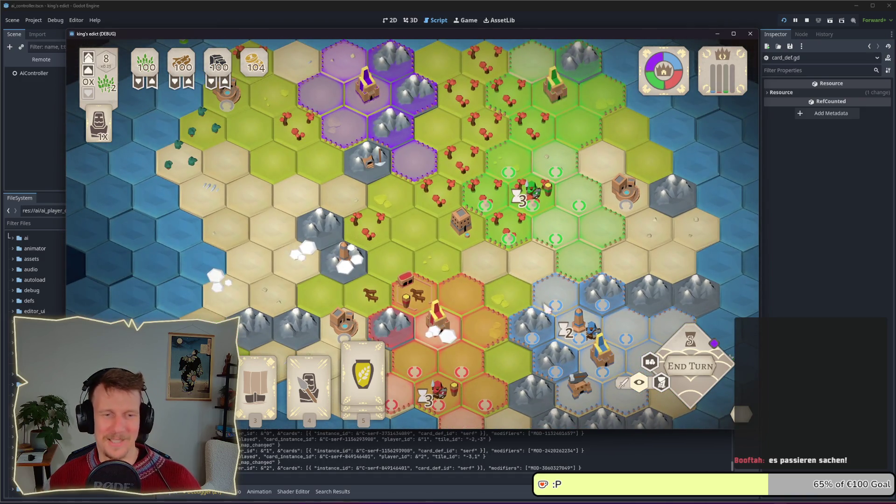
End turns through turn 11, hiding the move markers and inspecting a green territory hex along the way
key(space)
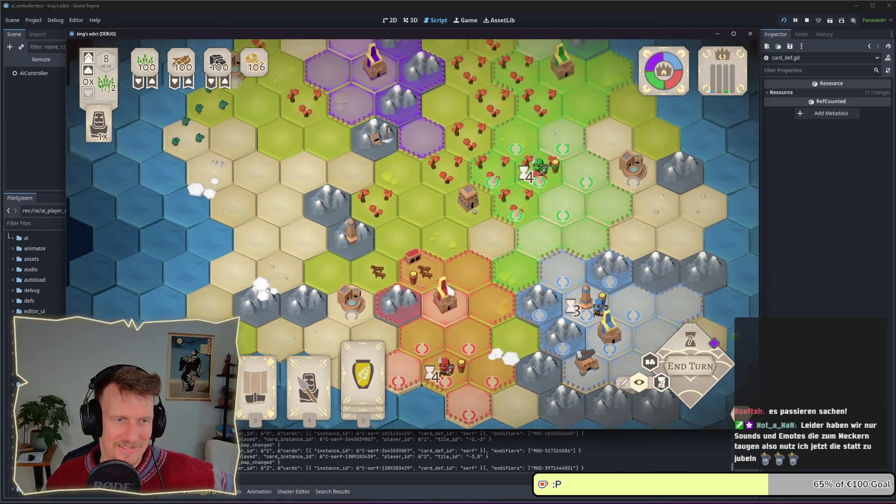
scroll(447, 302, down, 2)
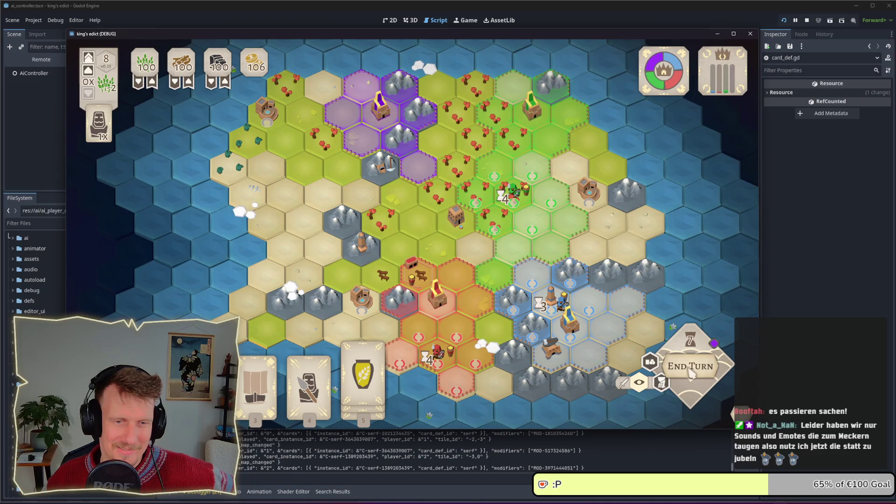
click(669, 364)
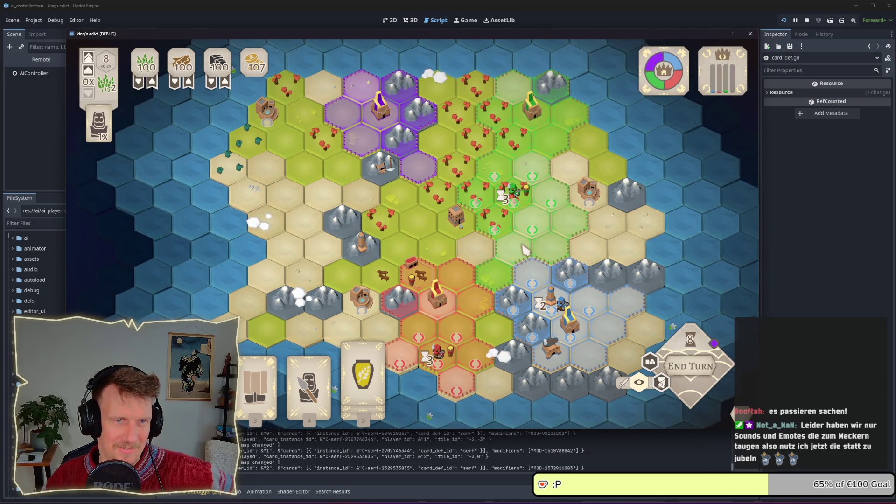
click(639, 382)
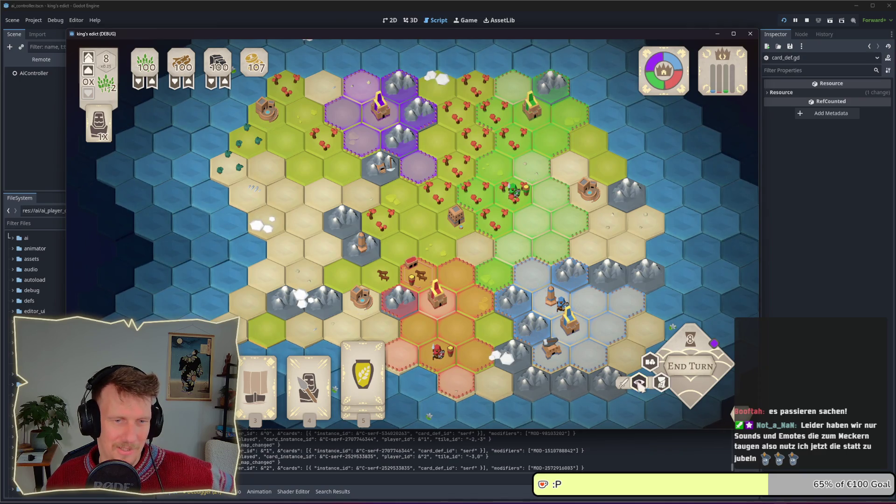
click(694, 379)
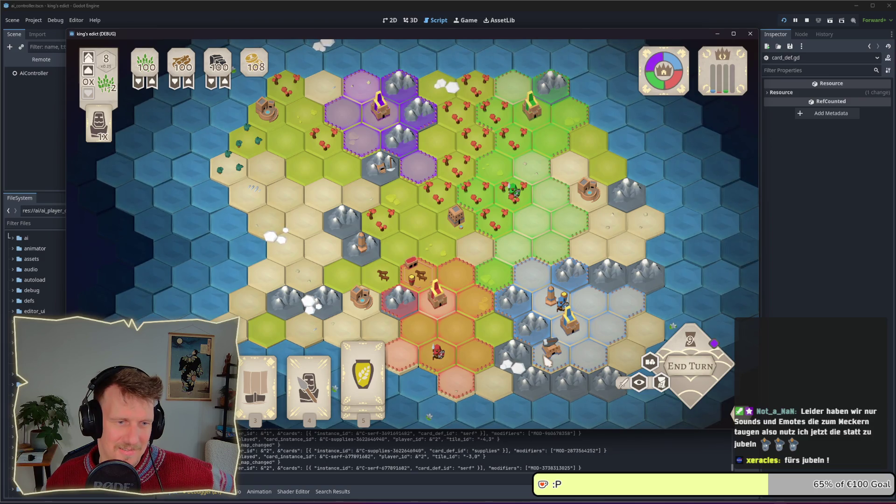
click(496, 173)
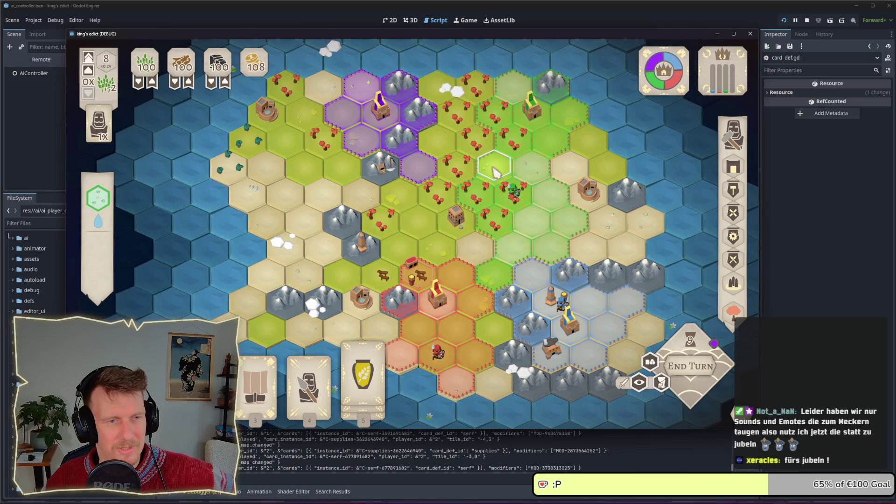
click(496, 172)
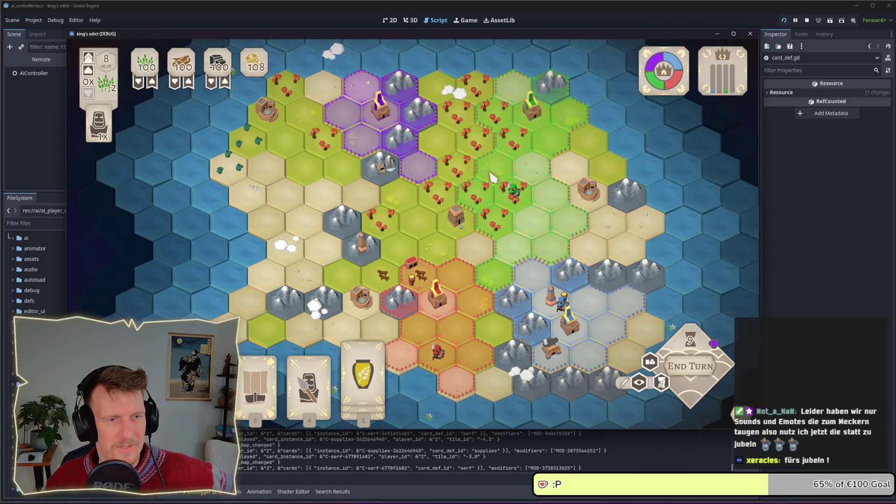
click(492, 176)
click(492, 175)
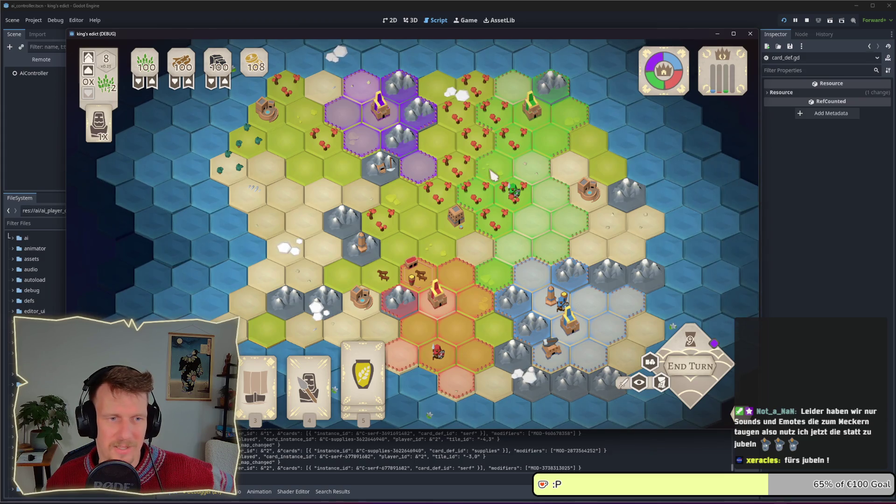
click(690, 367)
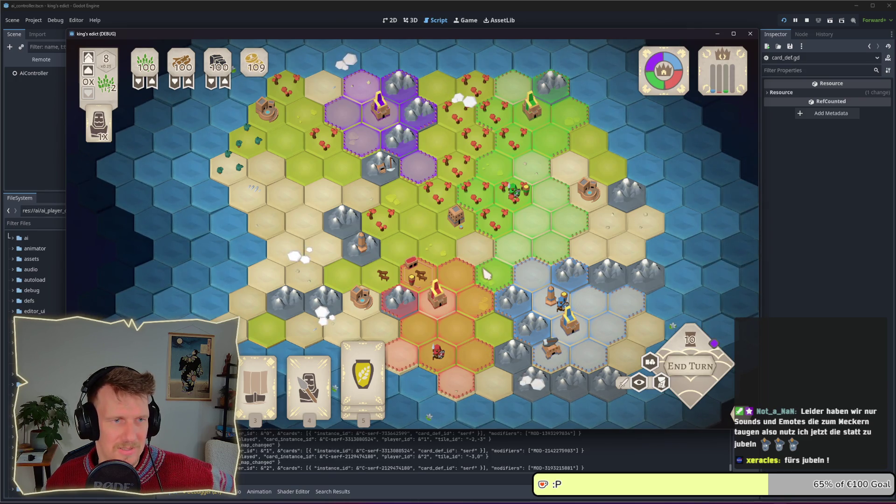
click(694, 376)
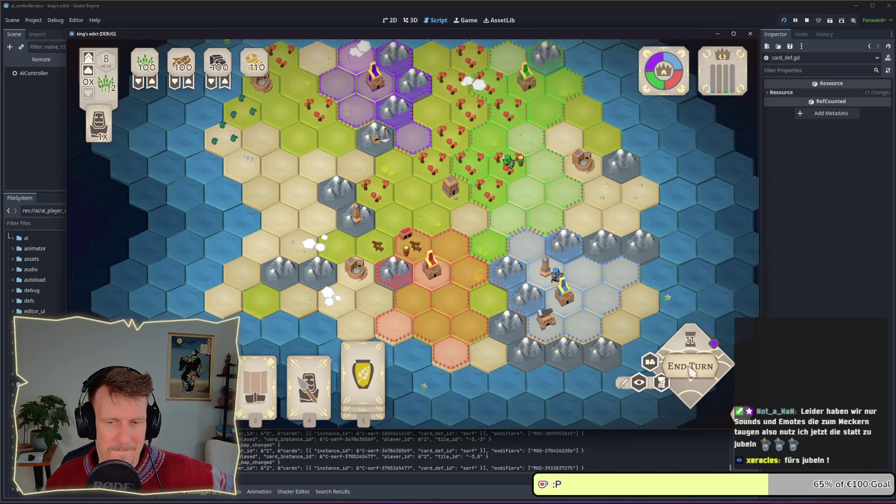
click(692, 369)
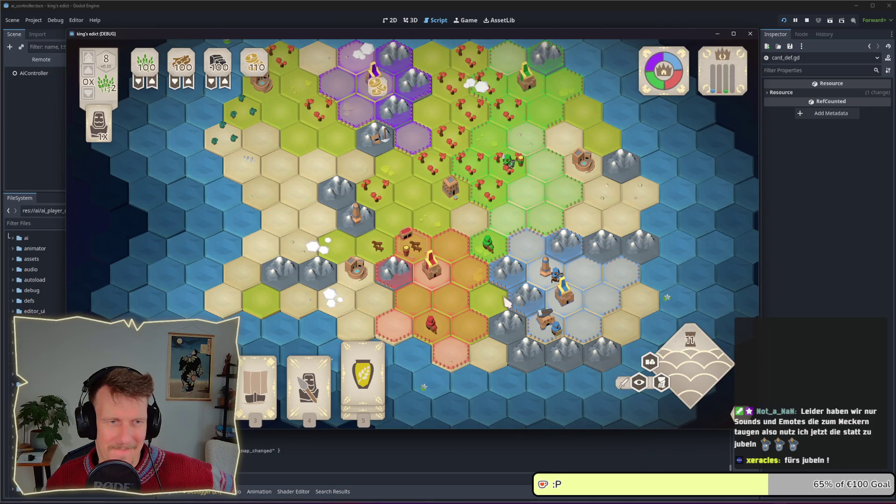
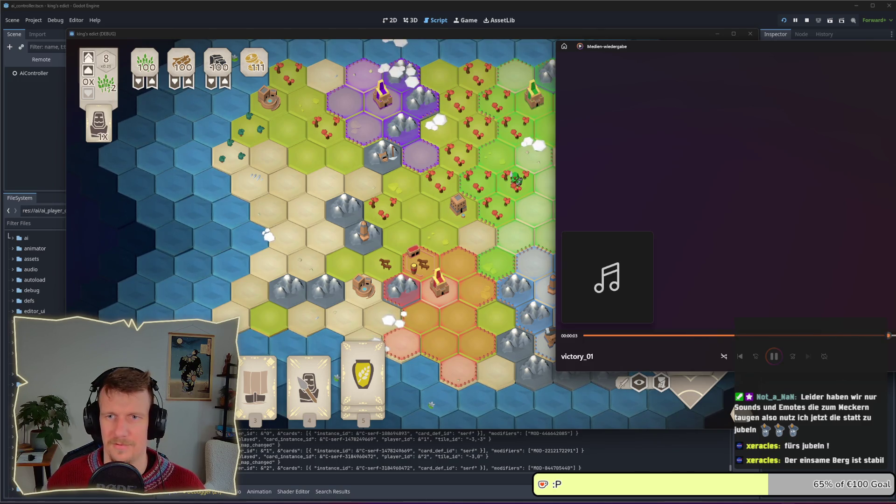
Close the media player, then play turns placing a Spearmen unit and another card on the map
key(alt+F4)
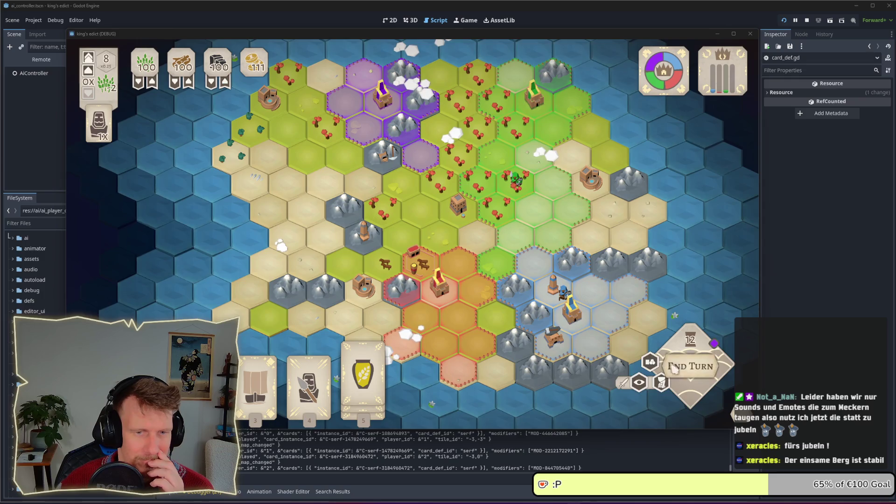
click(691, 366)
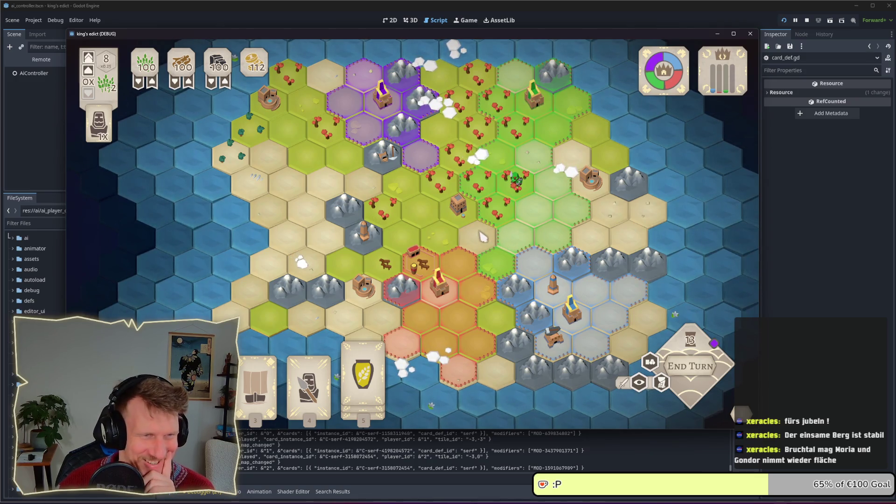
key(4)
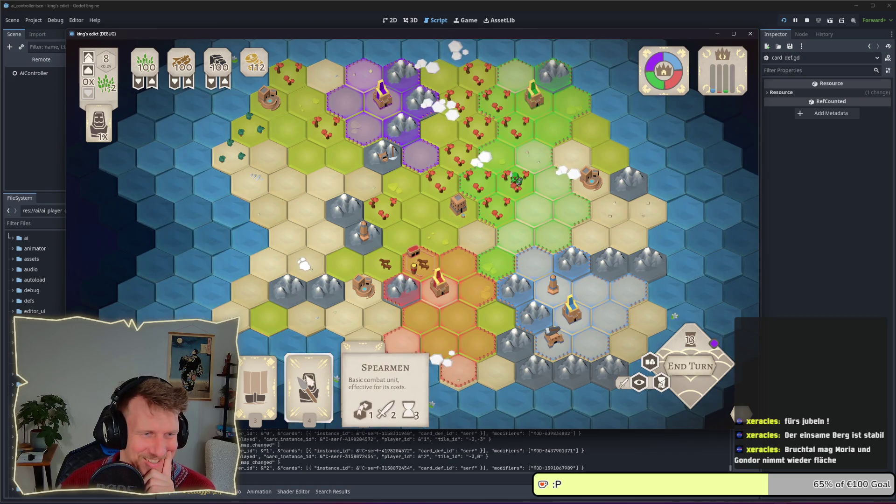
click(425, 171)
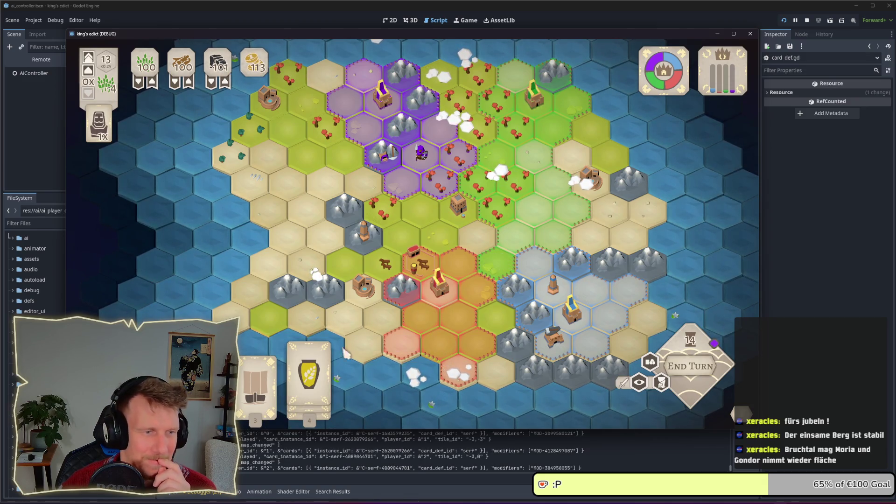
drag(256, 380, 420, 340)
click(691, 369)
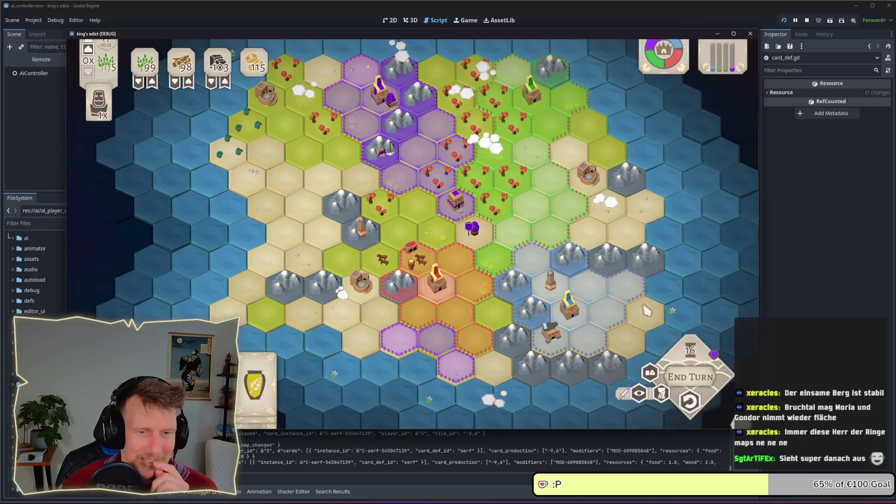
End another turn and place a Spearmen unit on the purple hex
click(709, 370)
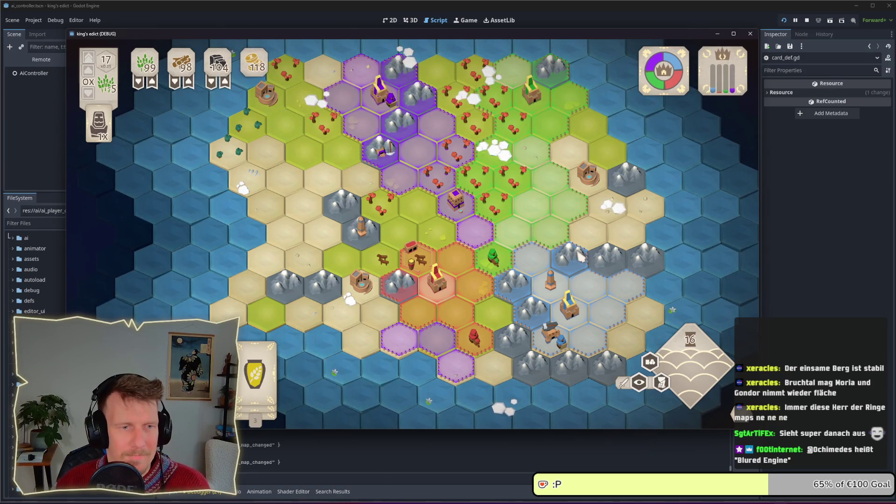
click(309, 383)
click(476, 235)
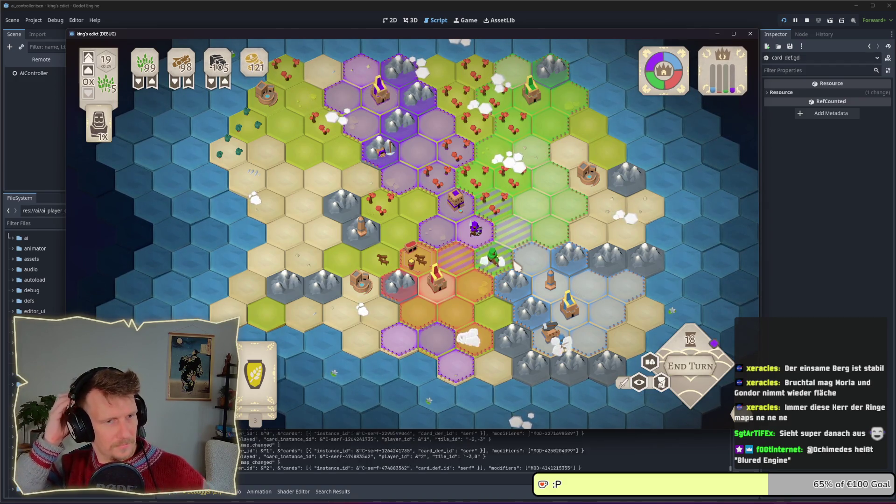
key(alt+Tab)
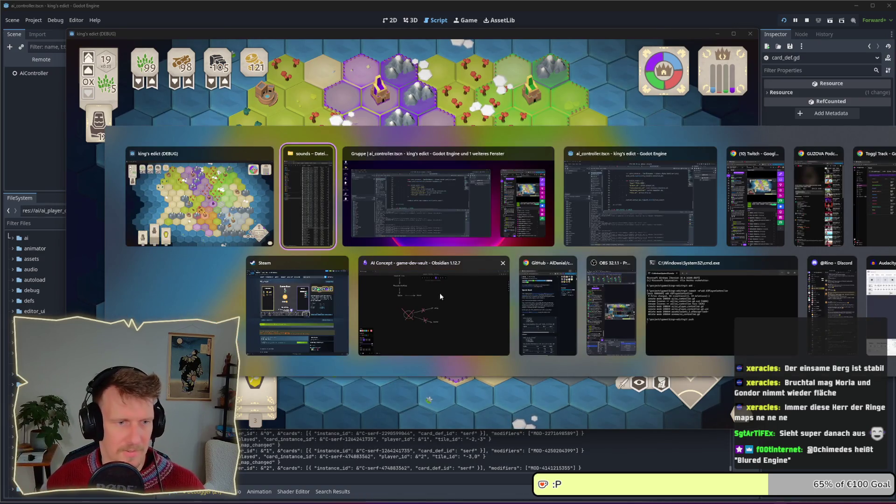
Switch to Obsidian's AI Concept diagram and pan to the servant and Place rows
click(428, 315)
scroll(447, 264, up, 10)
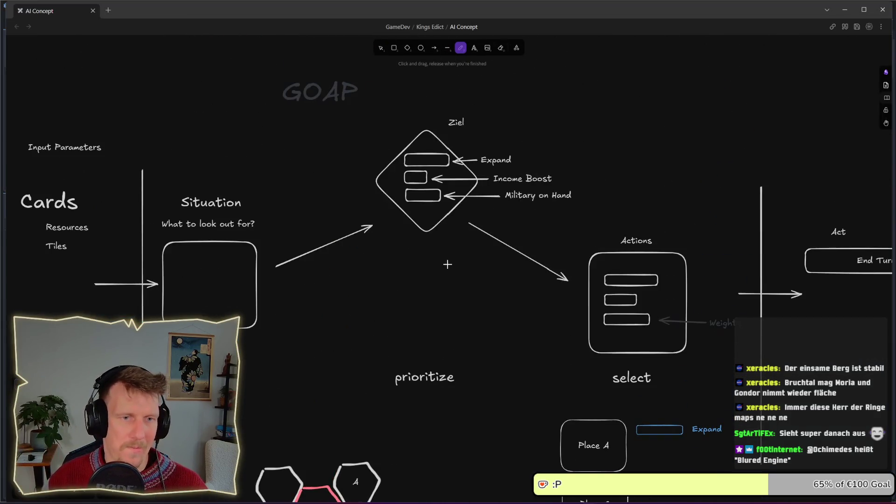
scroll(648, 206, down, 2)
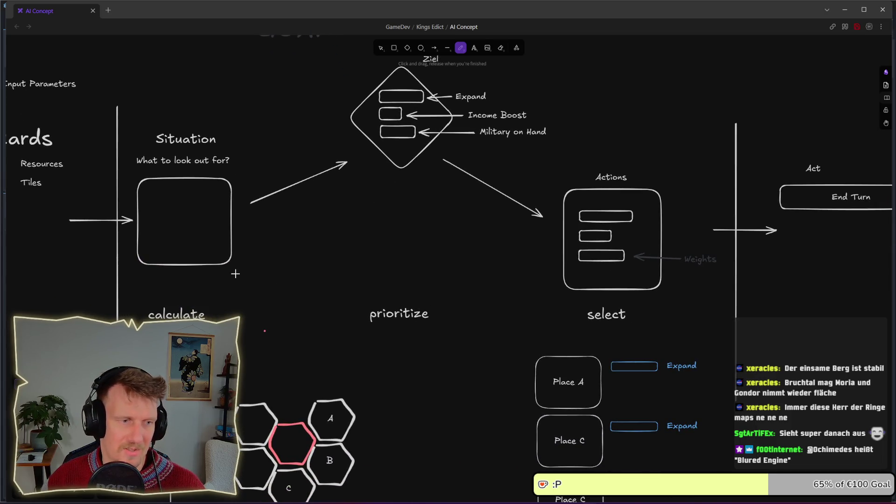
mouse_move(241, 339)
mouse_down()
mouse_move(256, 190)
mouse_move(189, 282)
mouse_up()
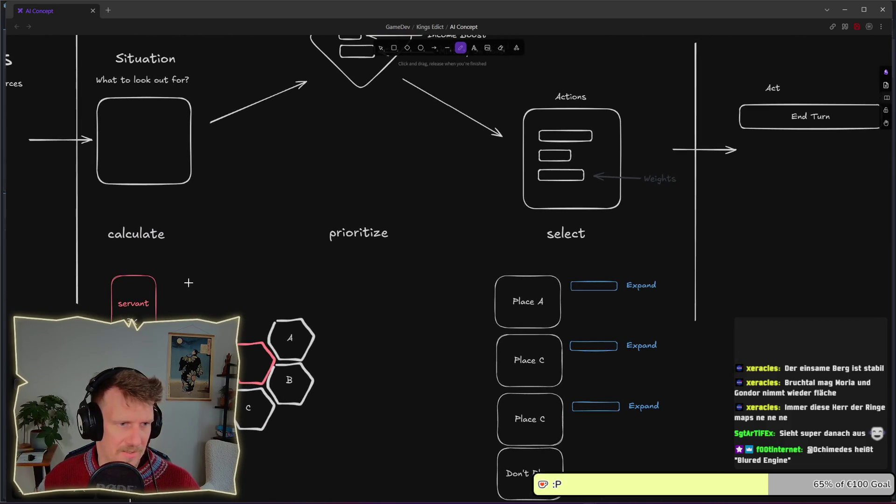
scroll(161, 179, up, 3)
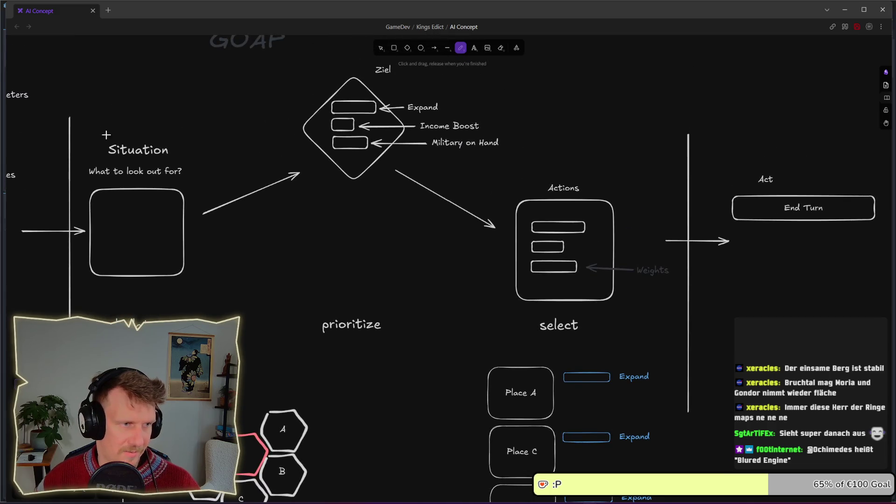
scroll(338, 207, up, 1)
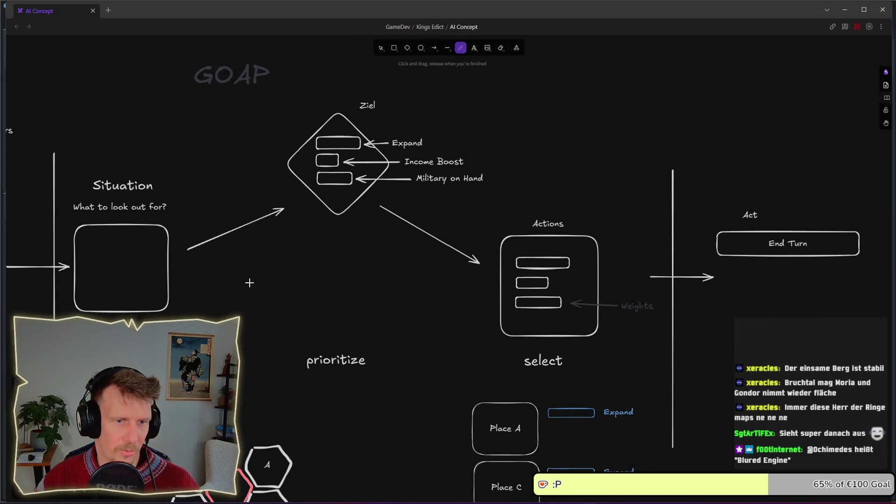
scroll(343, 275, down, 6)
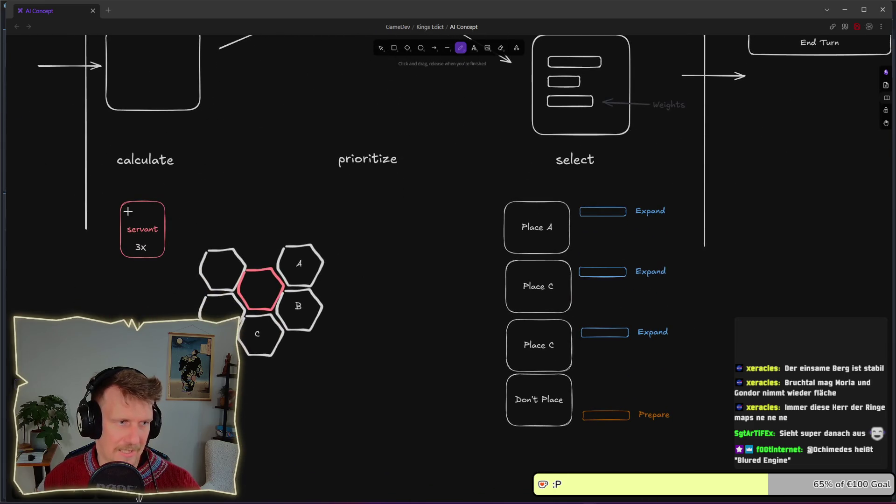
Pan across the action rows, then place a copy of the Cards label below the original
drag(453, 227, 355, 260)
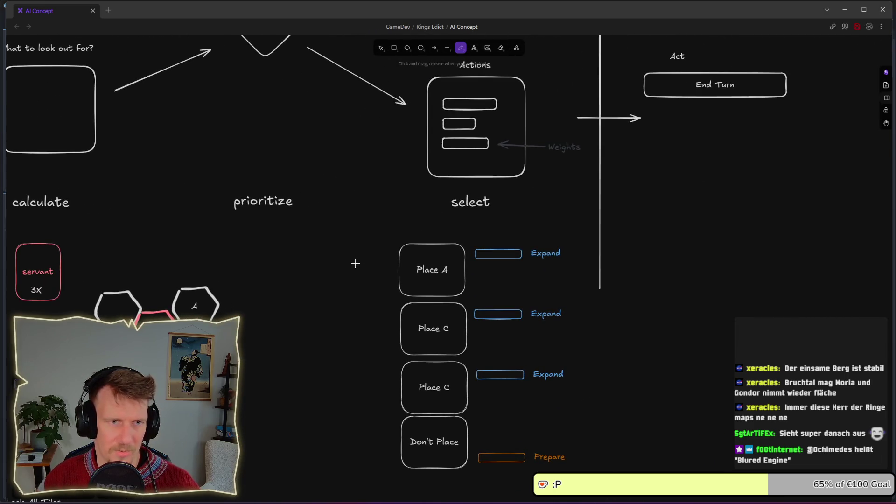
drag(391, 206, 392, 249)
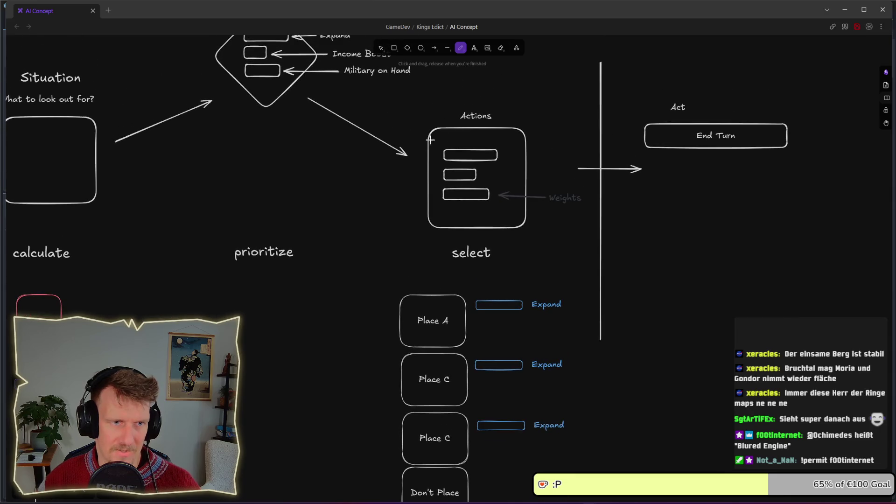
scroll(513, 210, down, 2)
scroll(607, 163, right, 2)
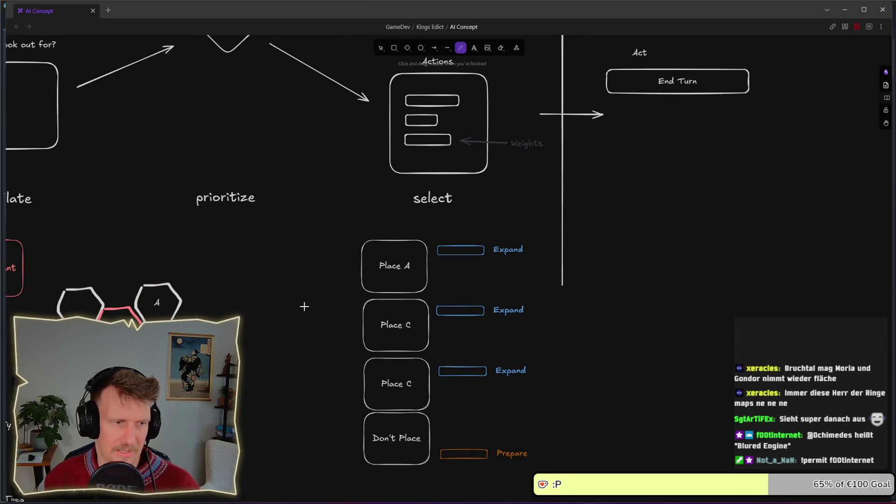
drag(304, 306, 362, 290)
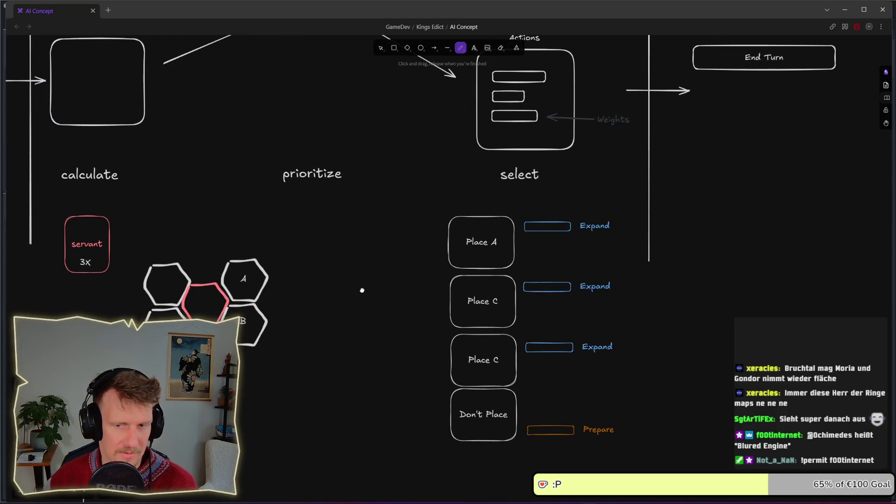
scroll(310, 256, up, 5)
scroll(326, 243, left, 10)
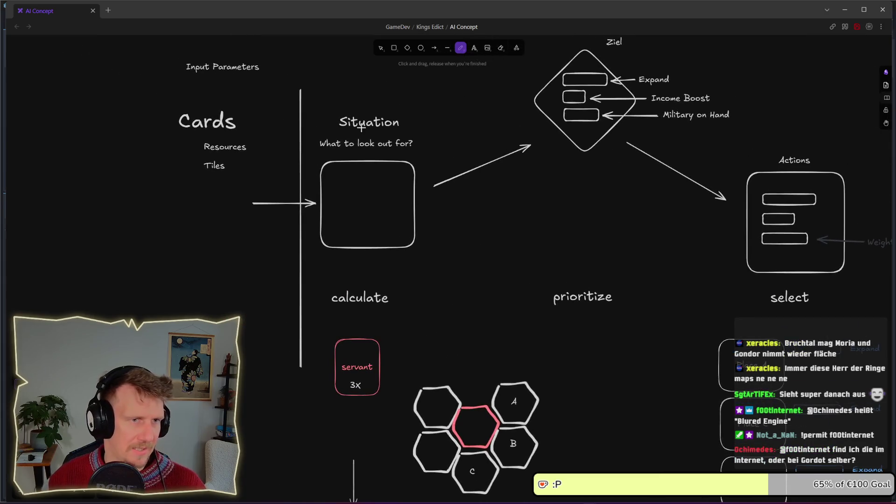
click(381, 48)
alt+drag(204, 131, 208, 228)
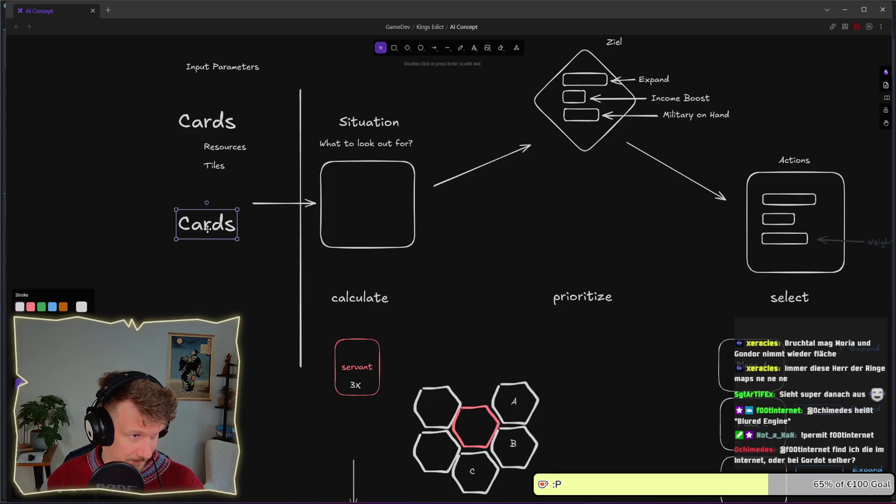
Change the copied label's text from 'Cards' to 'New Servants'
double_click(208, 229)
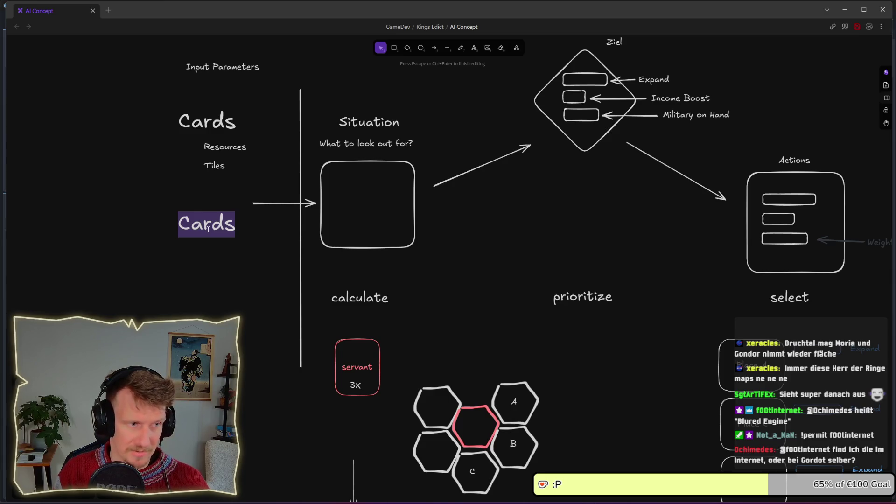
key(BackSpace)
text(Ne w Sev)
key(BackSpace)
text(rvants)
click(250, 243)
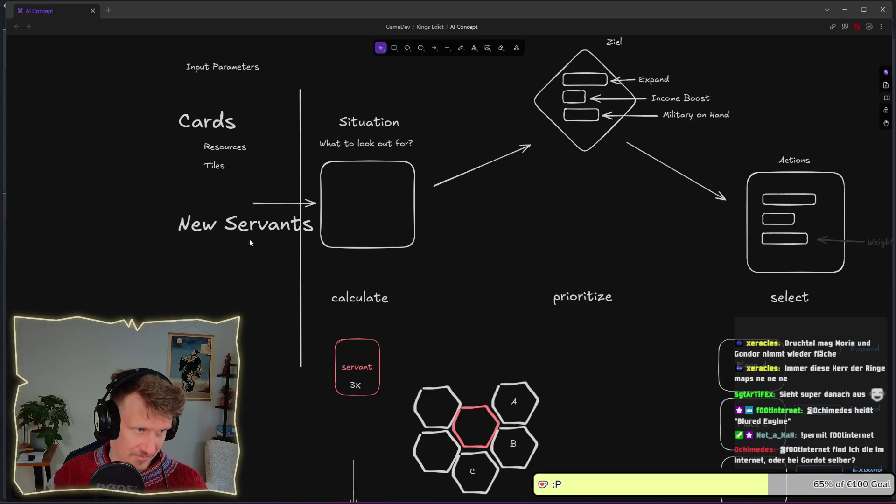
key(alt+Tab)
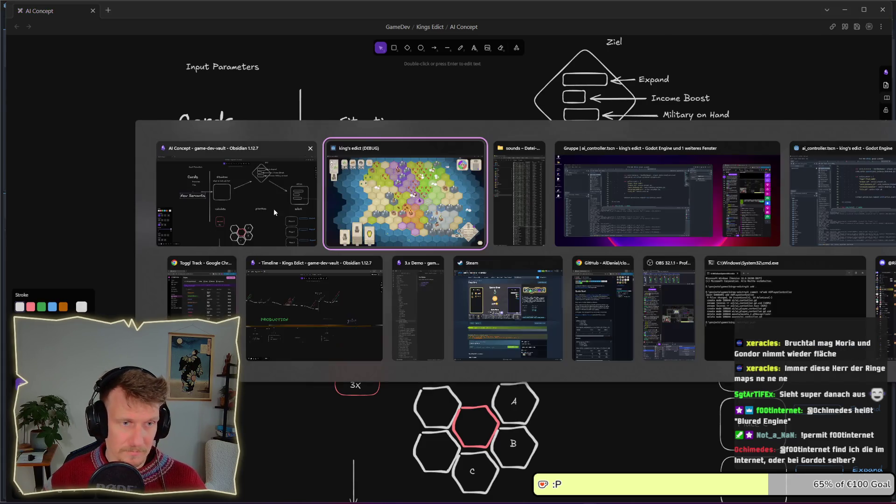
Set the game's debug servant counter to 5X and end the turn
click(88, 71)
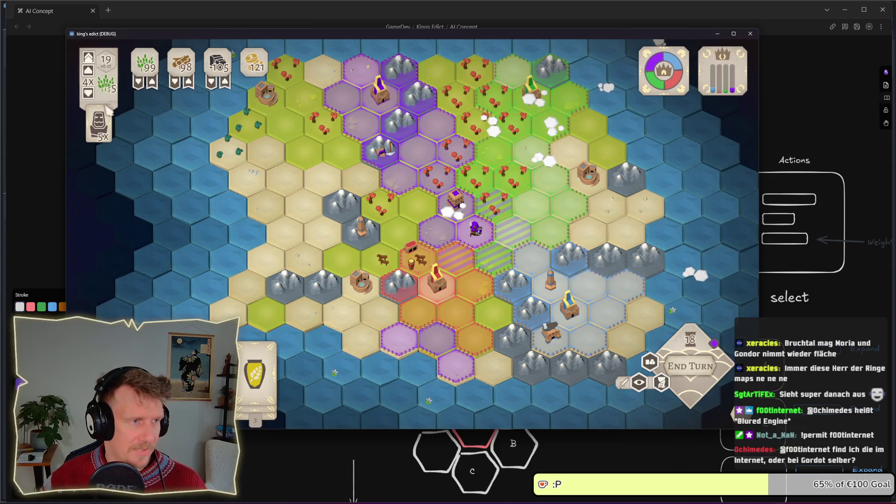
click(88, 70)
click(87, 70)
click(87, 70)
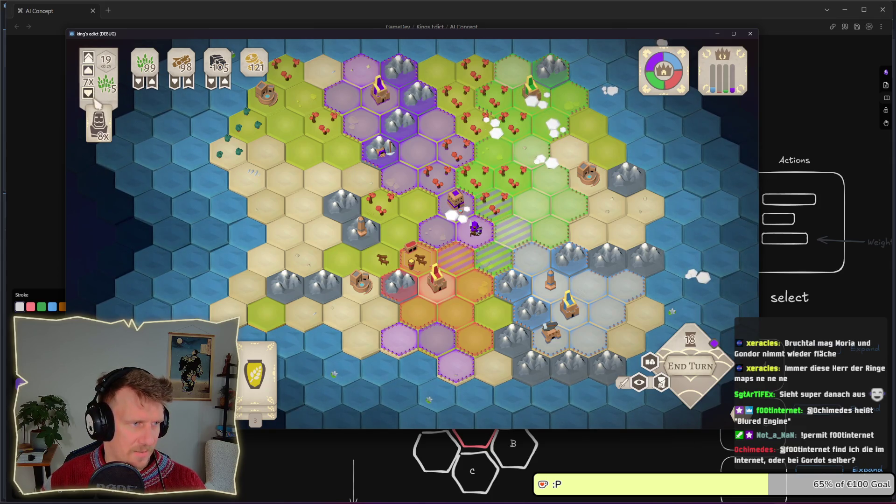
click(88, 93)
click(88, 92)
click(88, 93)
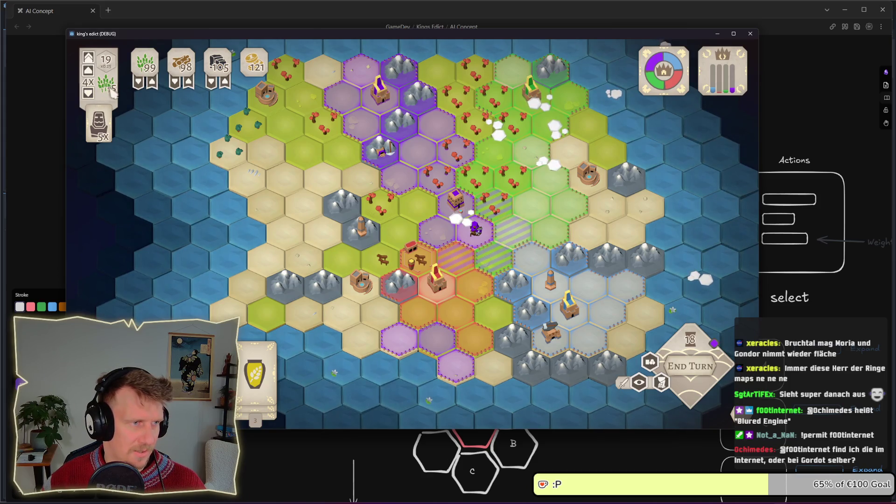
click(683, 360)
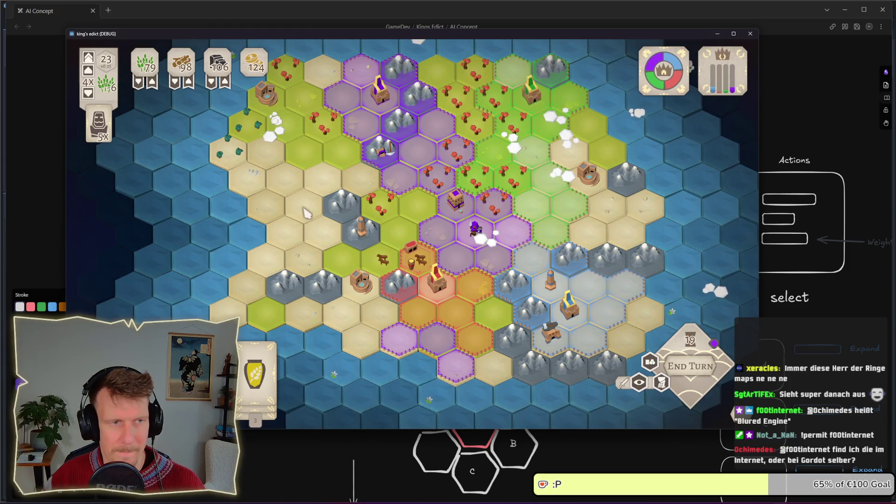
key(alt+Tab)
Shift New Servants and the Cards, Resources and Tiles group left, stacked before Situation
click(238, 268)
drag(228, 228, 203, 230)
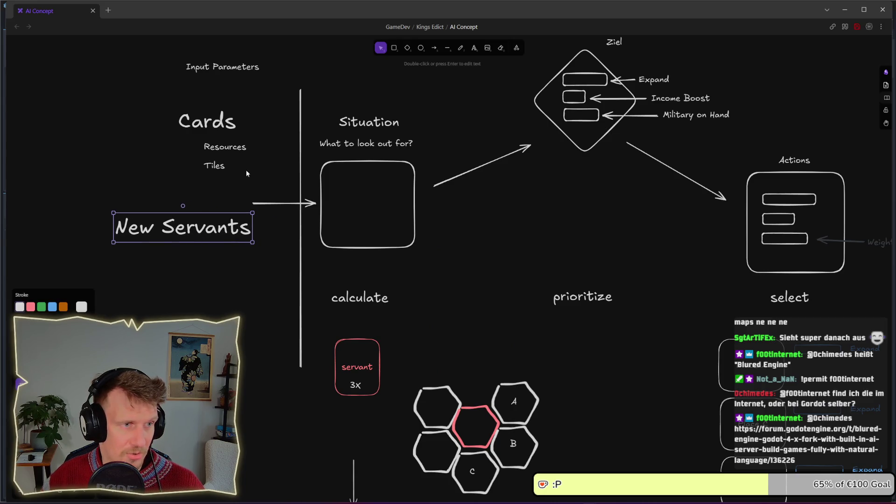
drag(247, 174, 174, 103)
drag(220, 125, 209, 125)
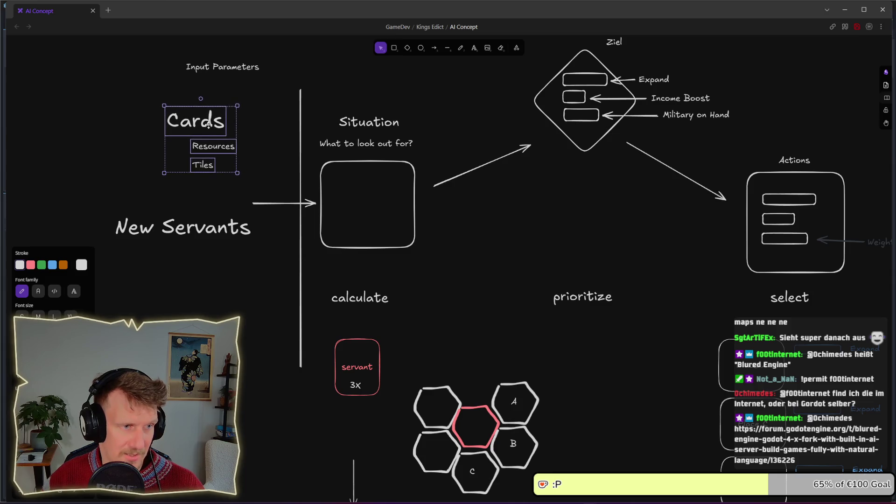
click(164, 293)
drag(219, 225, 203, 232)
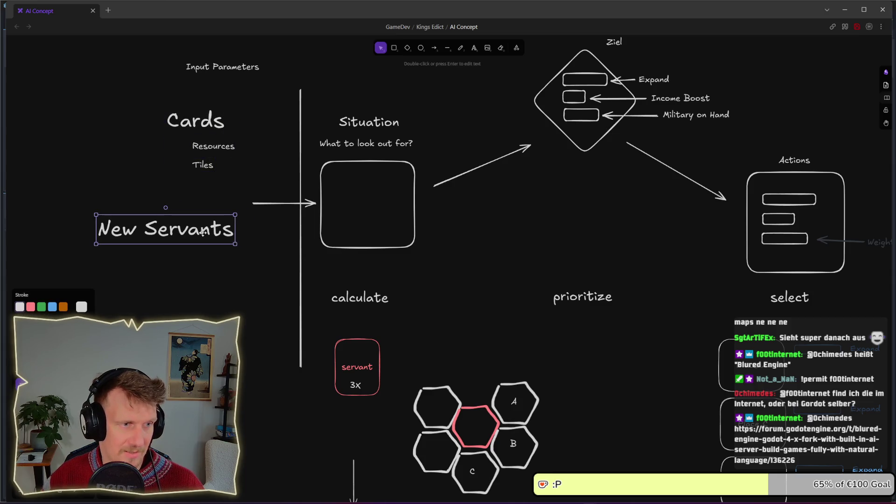
click(253, 275)
scroll(254, 275, down, 2)
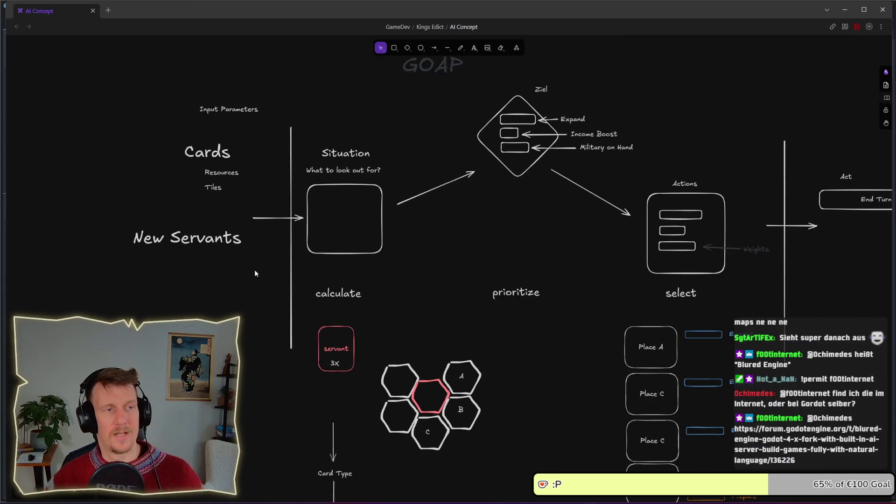
scroll(255, 273, down, 1)
scroll(255, 273, right, 1)
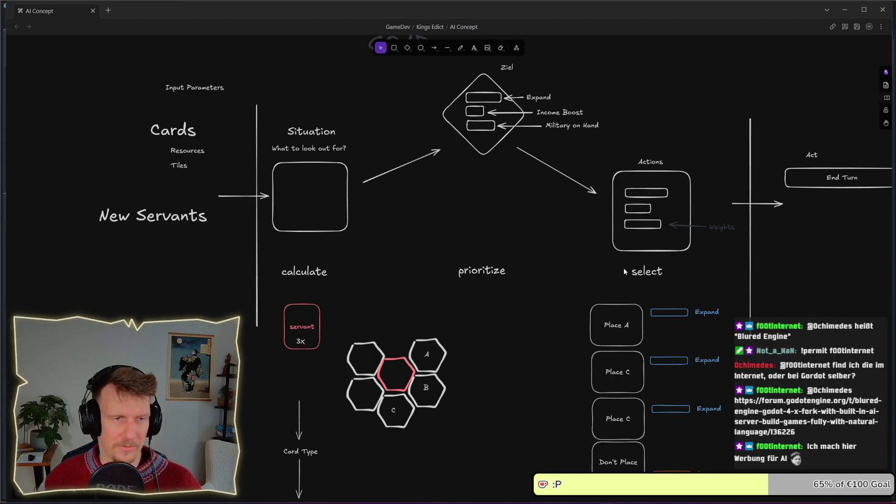
scroll(623, 268, right, 1)
scroll(550, 270, up, 2)
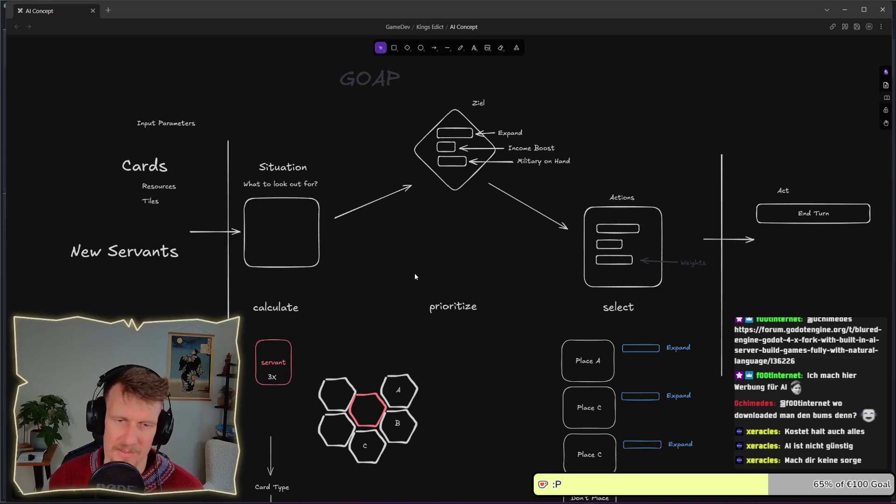
drag(422, 256, 455, 273)
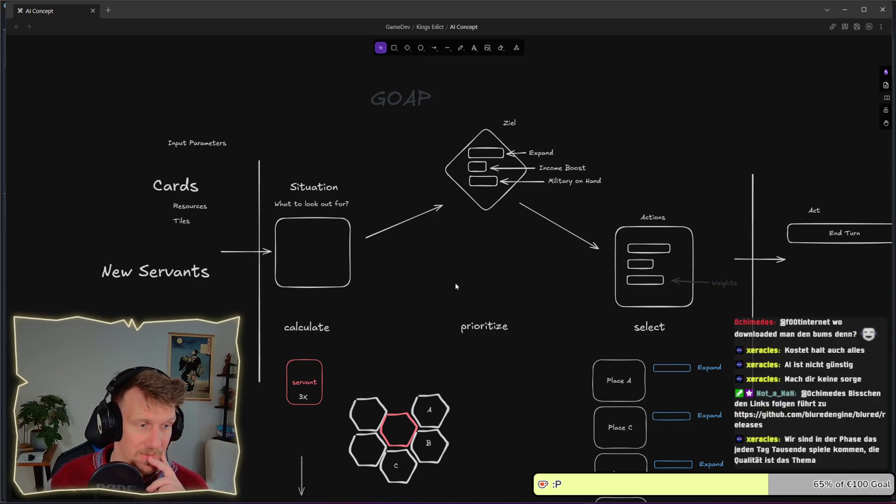
scroll(456, 285, down, 1)
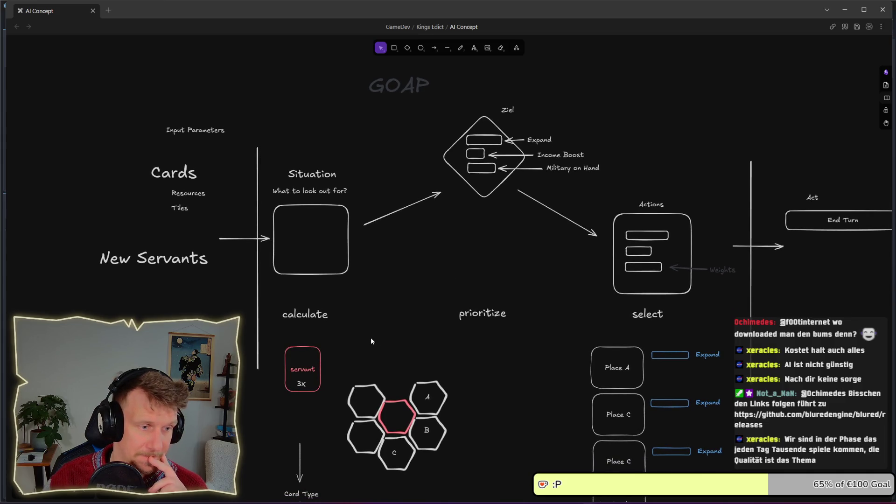
mouse_move(373, 308)
mouse_down()
mouse_move(320, 250)
mouse_move(268, 151)
mouse_up()
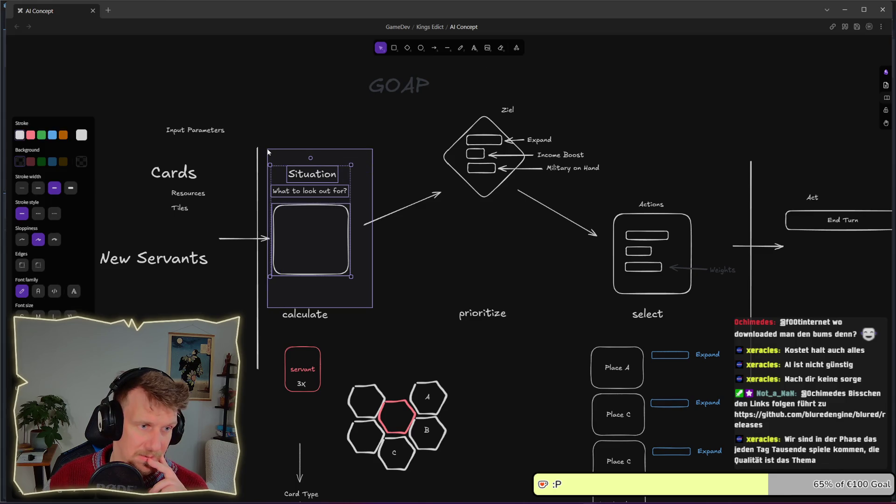
click(398, 234)
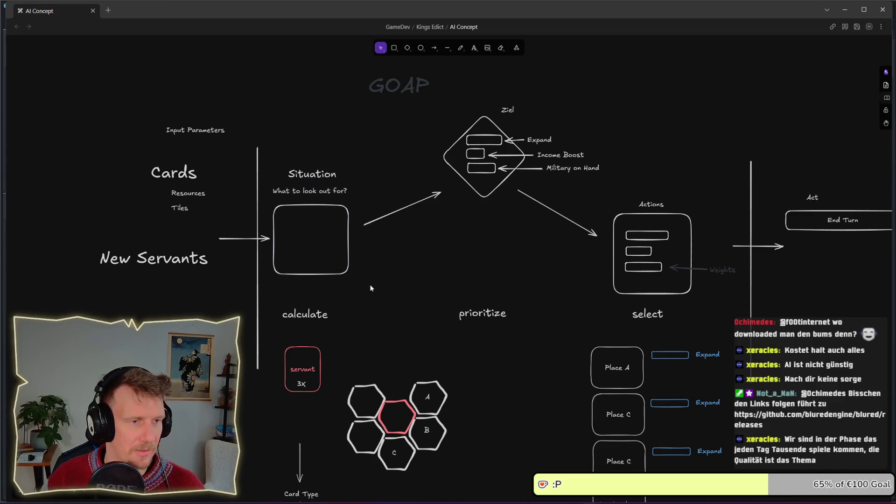
Inspect the Situation title and the prioritize and calculate labels, leaving them unchanged
double_click(309, 177)
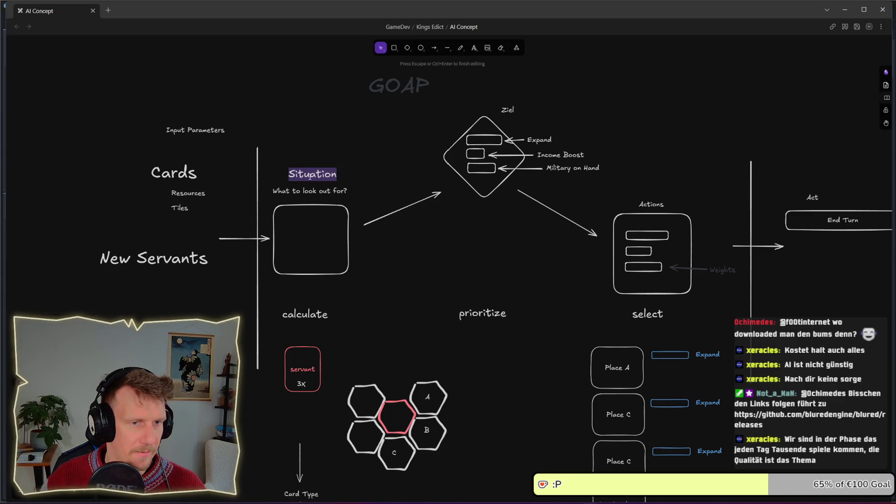
click(395, 211)
scroll(369, 264, down, 1)
scroll(369, 263, up, 2)
mouse_move(412, 284)
mouse_down()
mouse_move(464, 324)
mouse_move(506, 329)
mouse_up()
scroll(441, 192, down, 3)
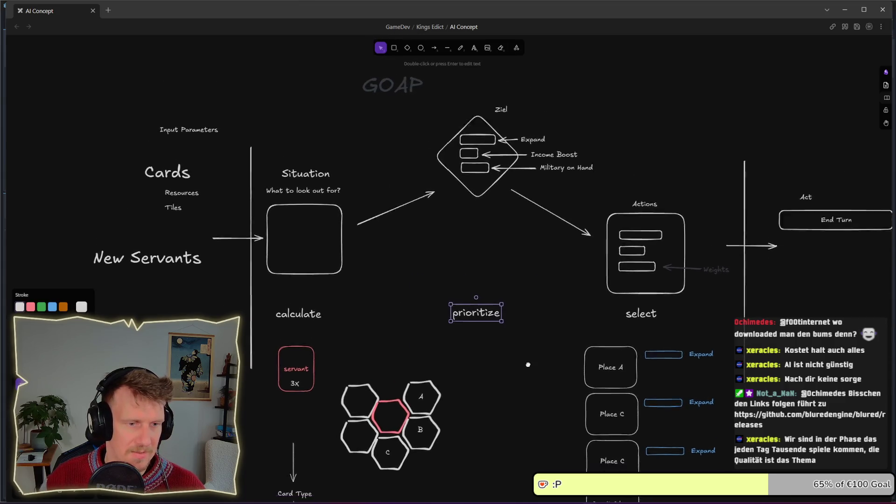
click(440, 192)
click(491, 255)
click(372, 219)
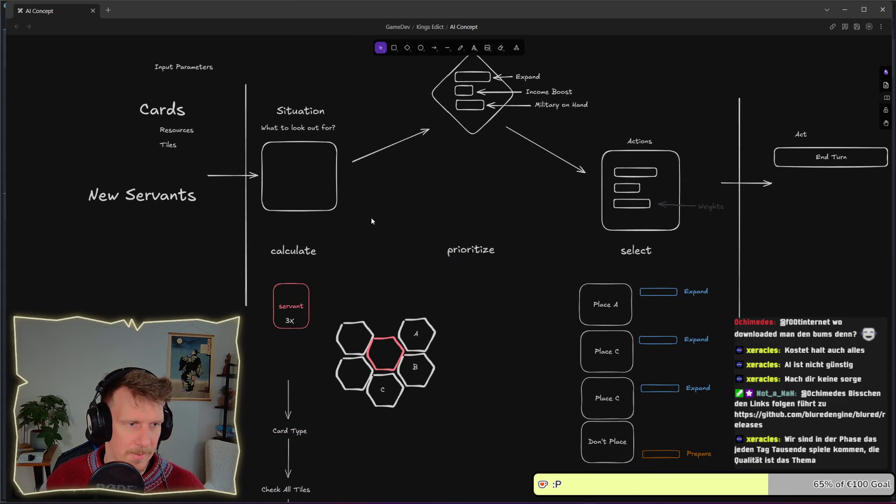
click(306, 247)
click(326, 257)
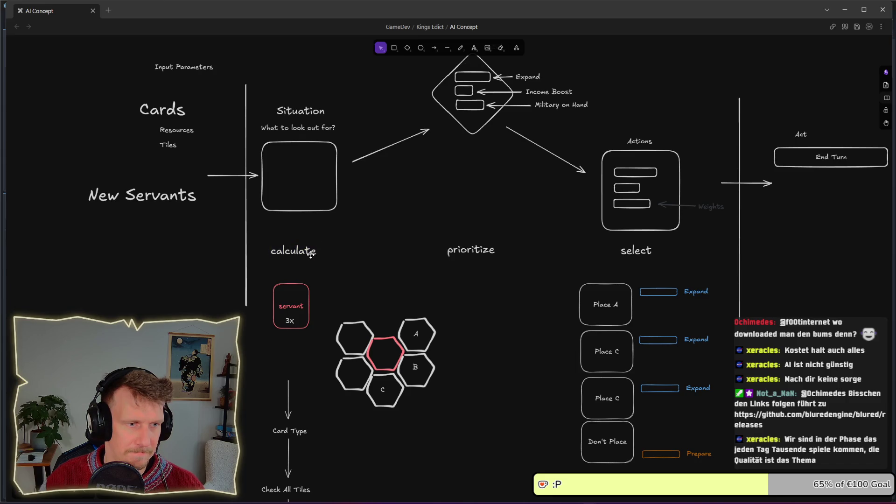
scroll(304, 92, up, 3)
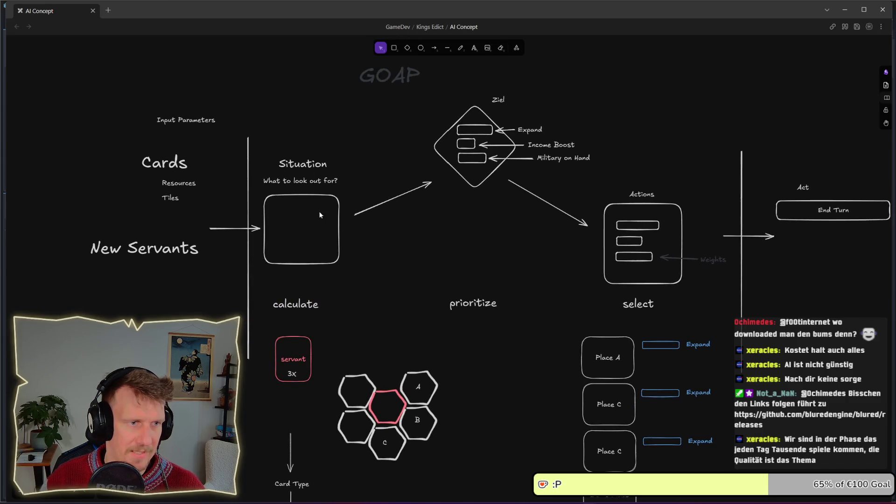
Raise the Situation group and realign its incoming arrow's start and end points
drag(354, 287, 206, 134)
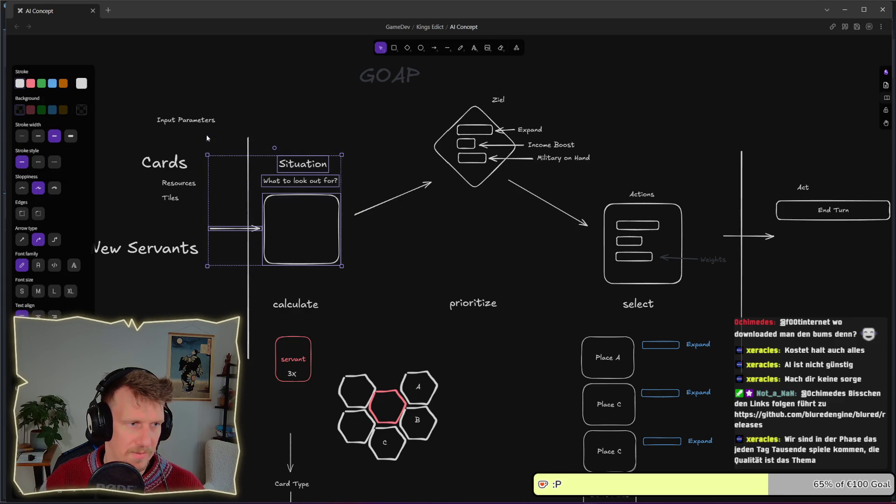
drag(299, 233, 302, 188)
click(353, 219)
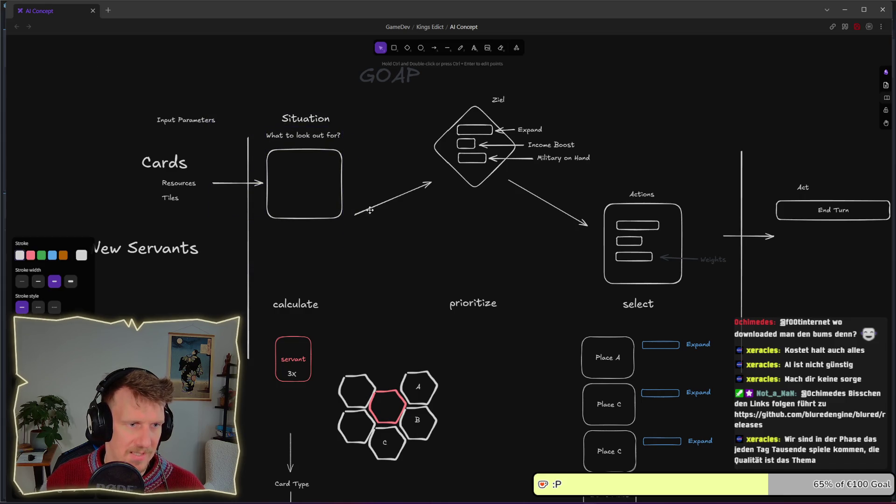
drag(352, 218, 353, 178)
drag(430, 184, 432, 175)
drag(355, 179, 355, 174)
drag(432, 175, 433, 174)
click(394, 224)
Lower the calculate label slightly and duplicate the Situation box, title and subtitle below
scroll(326, 260, down, 3)
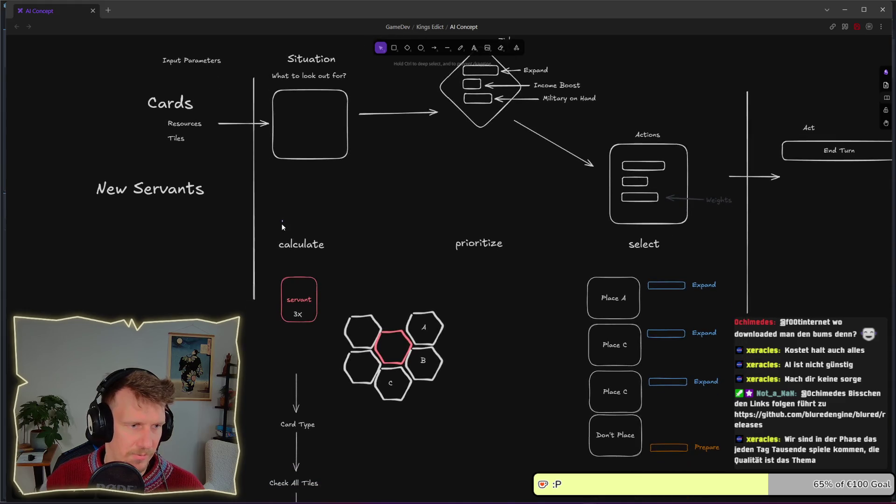
click(313, 252)
drag(313, 252, 314, 261)
drag(357, 200, 261, 49)
drag(306, 135, 308, 225)
scroll(332, 234, down, 2)
drag(327, 172, 325, 200)
click(411, 212)
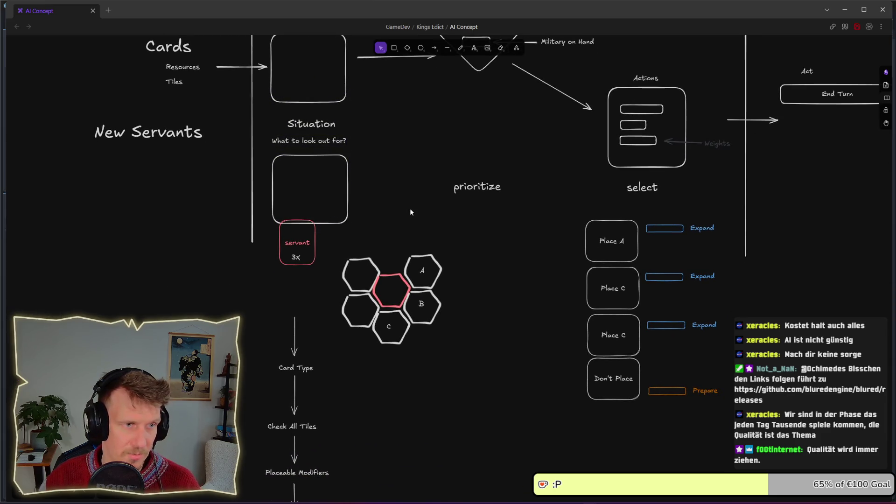
Rename the copied Situation title to 'Calculate Actions'
double_click(300, 125)
text(Ca)
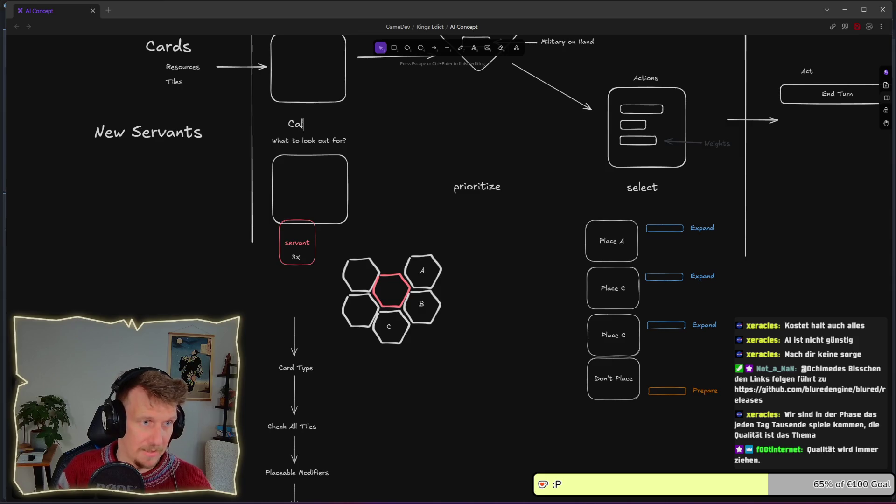
text(lculate Actions)
key(Escape)
scroll(275, 215, up, 2)
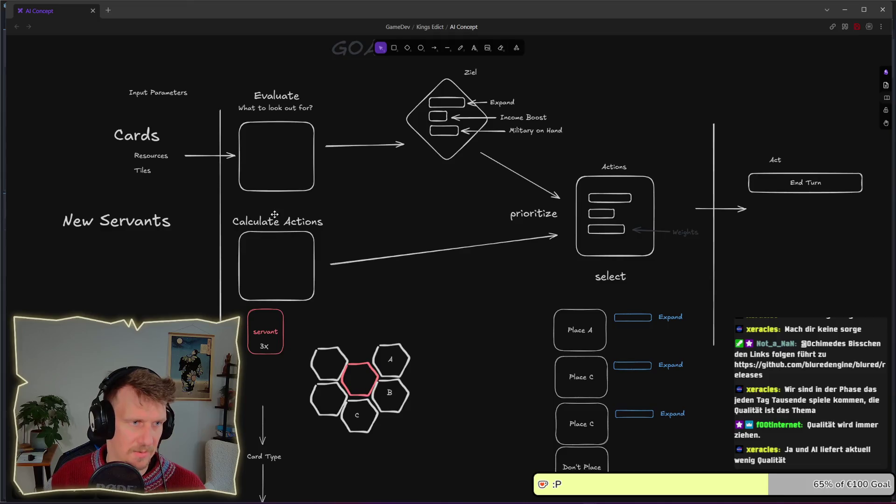
click(243, 97)
key(Escape)
Move the Cards, Resources and Tiles group down and point its arrow at Calculate Actions
mouse_move(99, 119)
mouse_down()
mouse_move(141, 138)
mouse_move(173, 168)
mouse_up()
drag(135, 136, 131, 262)
drag(224, 155, 223, 269)
click(194, 245)
mouse_move(140, 222)
mouse_down()
mouse_move(154, 247)
mouse_move(147, 232)
mouse_up()
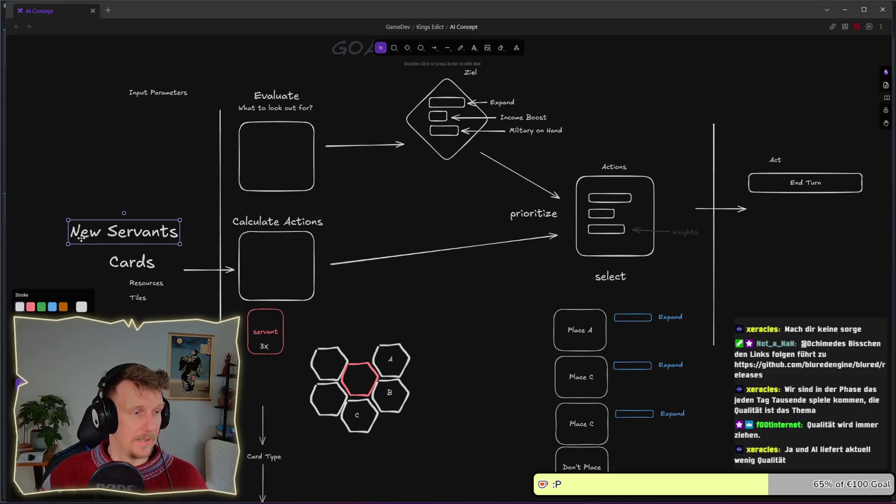
Move New Servants below the Cards group and push the lower flowchart sketches further down
scroll(196, 234, down, 4)
drag(160, 134, 174, 258)
click(240, 276)
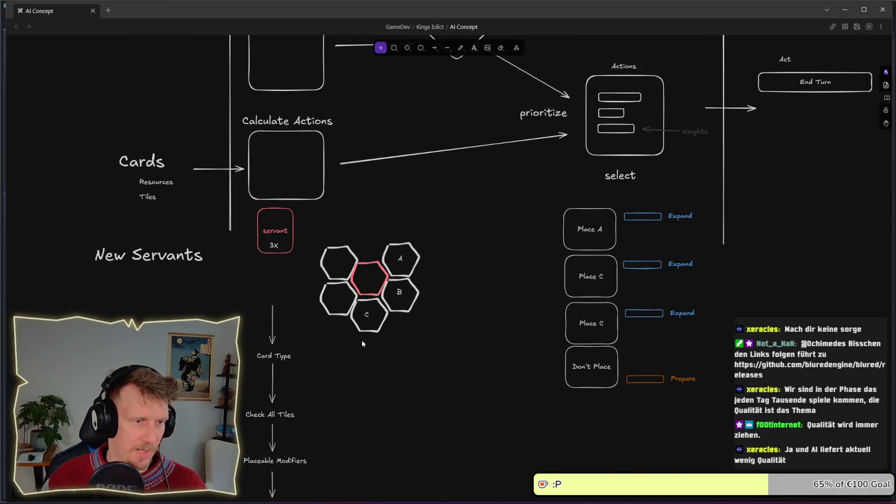
scroll(362, 344, down, 2)
scroll(361, 339, down, 2)
scroll(410, 377, down, 3)
mouse_move(450, 442)
mouse_down()
mouse_move(230, 150)
mouse_move(235, 86)
mouse_up()
drag(278, 113, 289, 302)
click(519, 257)
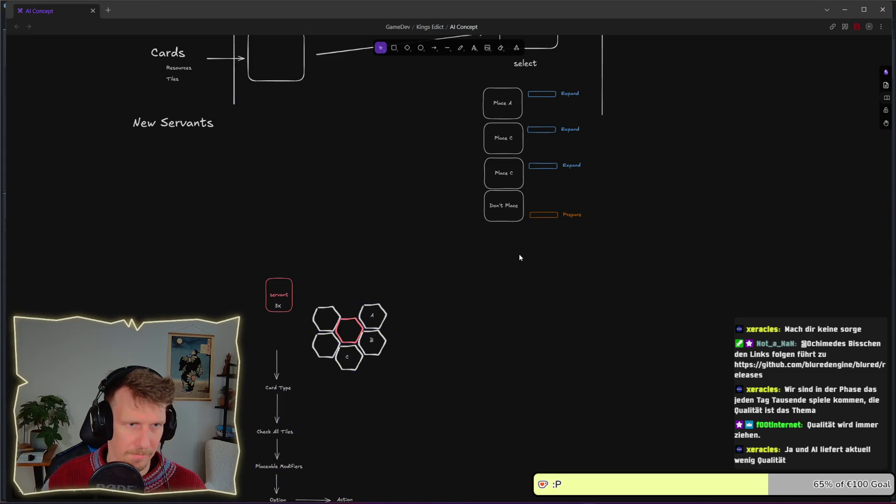
scroll(612, 294, up, 2)
drag(198, 182, 196, 193)
Duplicate the Calculate Actions box and arrow beside New Servants and label it 'Preperation'
mouse_move(324, 186)
mouse_down()
mouse_move(274, 124)
mouse_move(210, 70)
mouse_up()
shift+click(232, 109)
drag(264, 117, 262, 215)
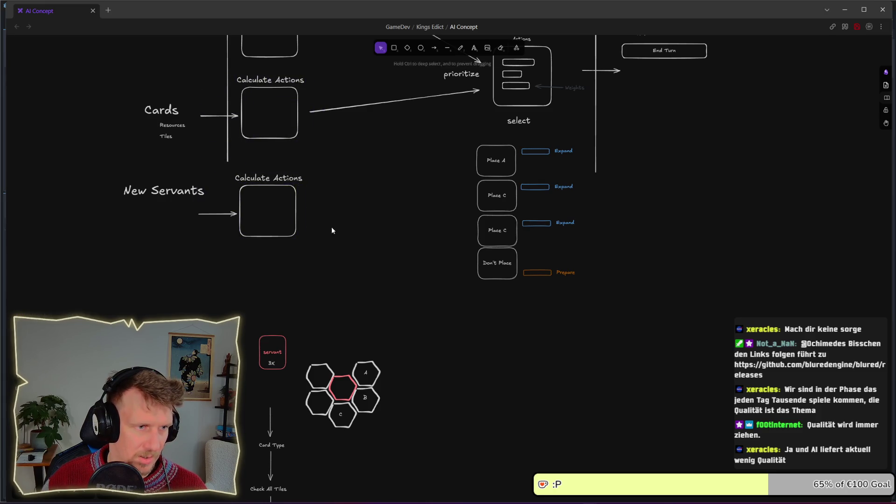
double_click(280, 180)
text(per)
key(BackSpace)
key(BackSpace)
key(BackSpace)
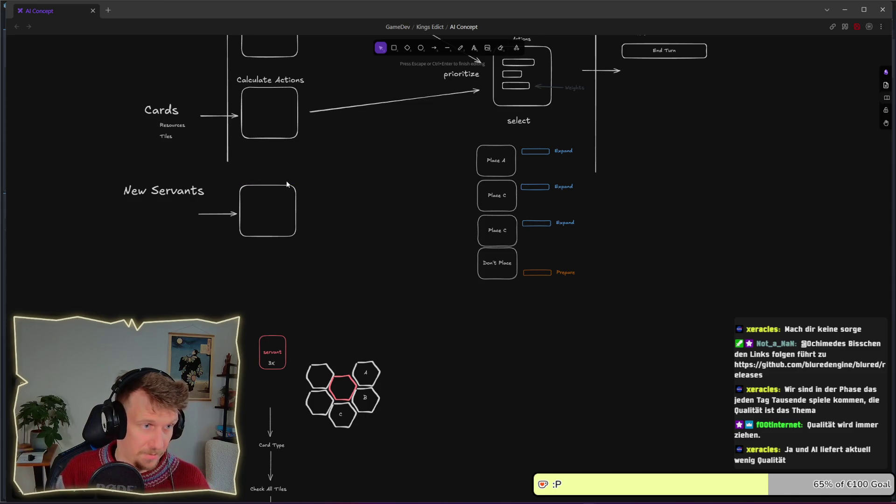
text(reperation)
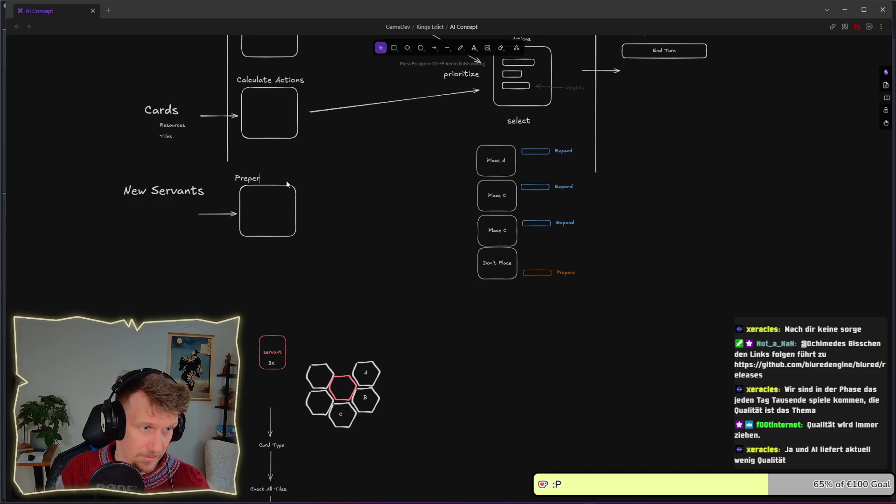
key(Escape)
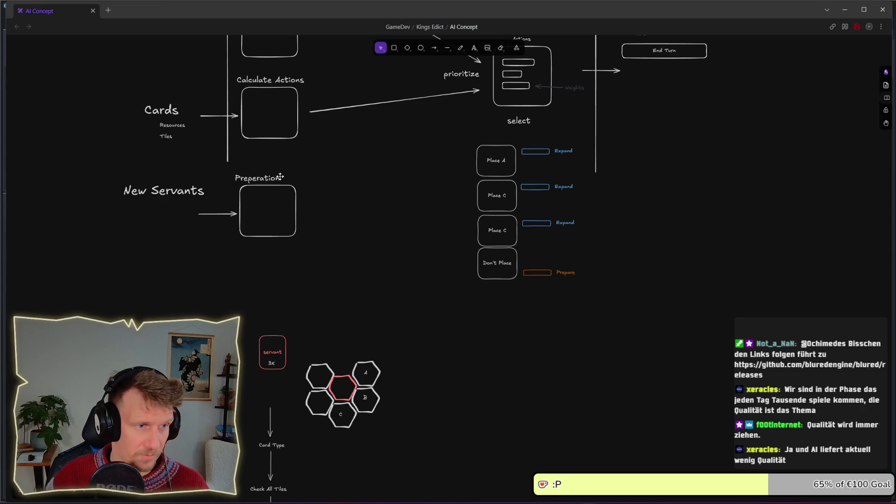
click(326, 164)
Bring the GOAP title into view and shorten the arrow into Actions from its start
scroll(247, 238, up, 3)
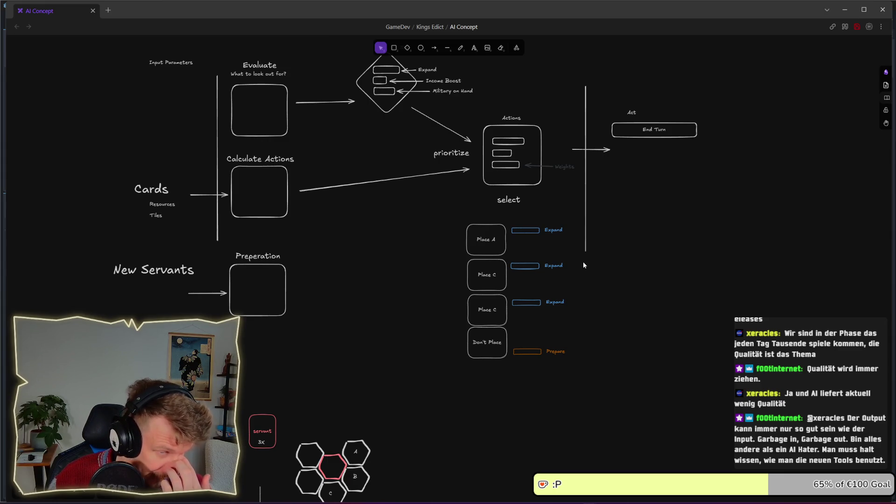
drag(407, 192, 403, 228)
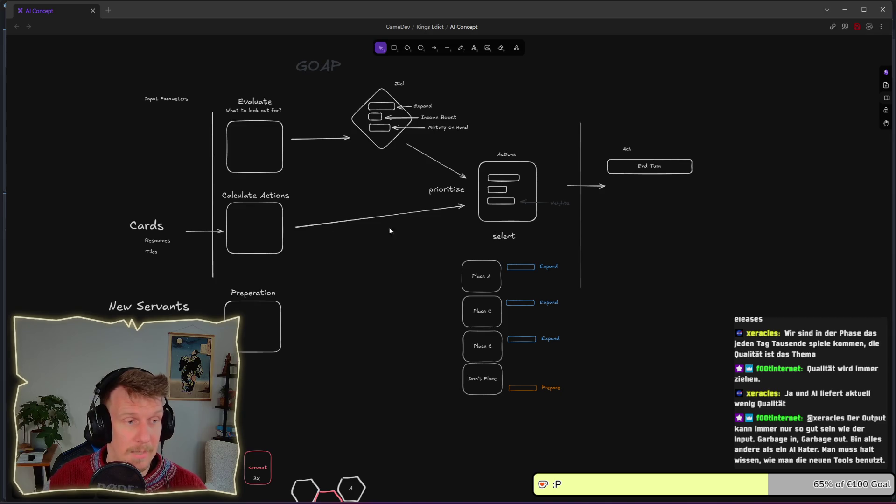
drag(152, 173, 302, 267)
click(337, 265)
drag(113, 172, 301, 271)
click(395, 239)
scroll(399, 239, left, 2)
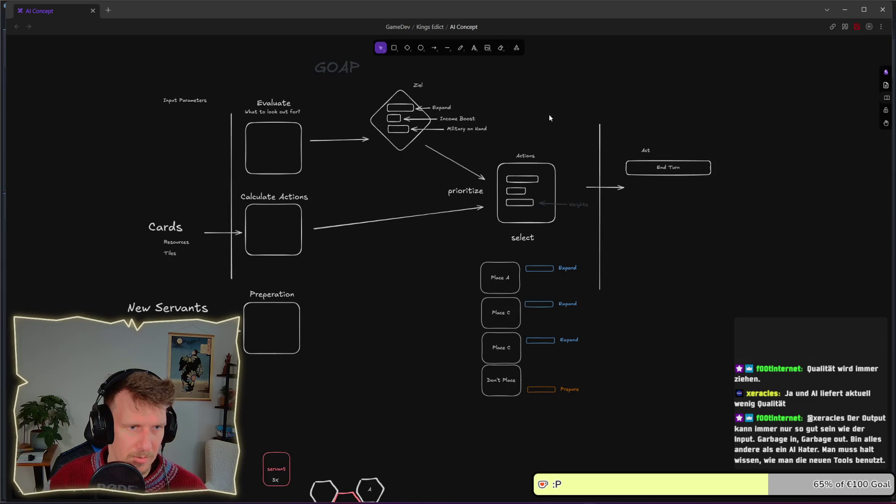
click(462, 167)
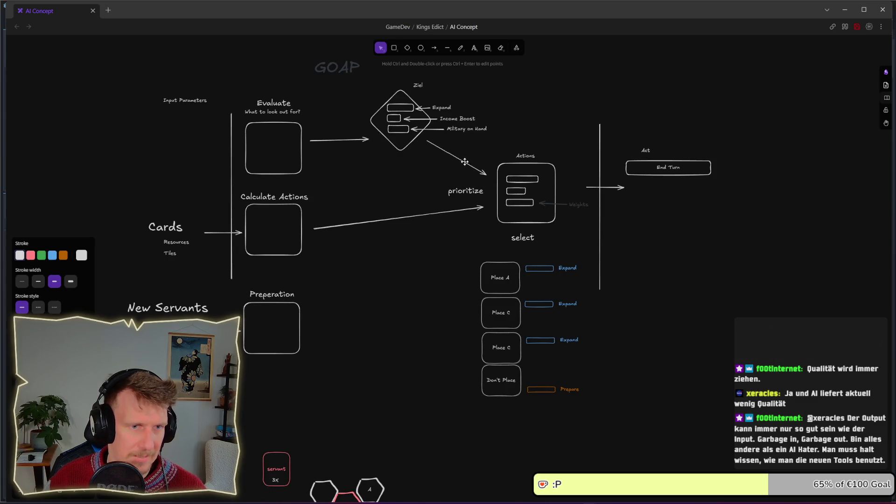
click(424, 187)
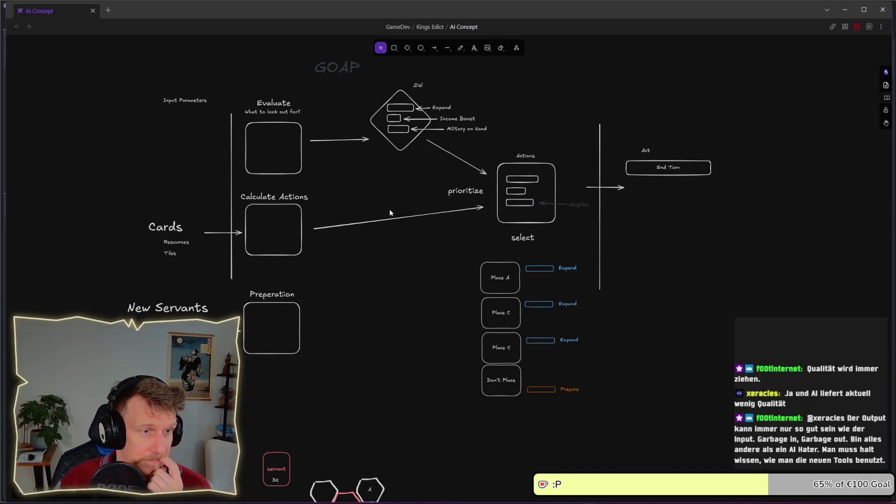
click(315, 230)
drag(315, 230, 403, 220)
Copy the Cards arrow after Calculate Actions, leave a gap before Actions, and duplicate the box rightward
click(237, 232)
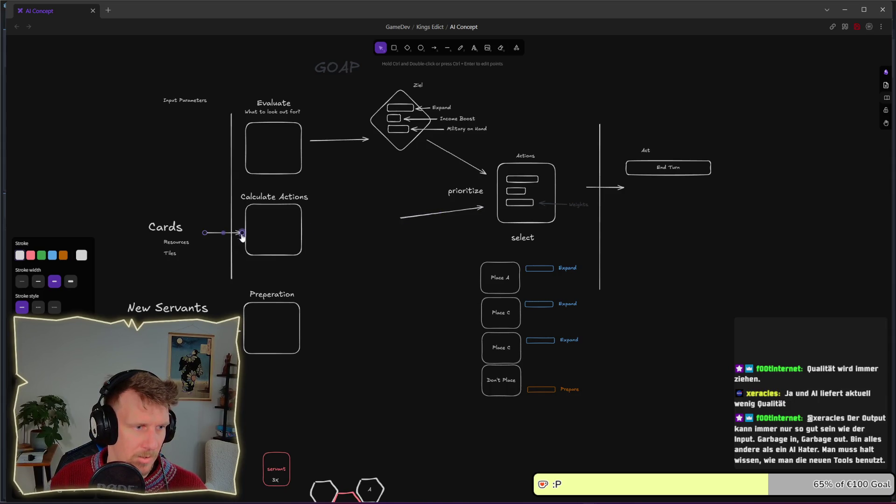
alt+drag(237, 232, 336, 229)
click(400, 219)
drag(400, 220, 422, 222)
click(356, 210)
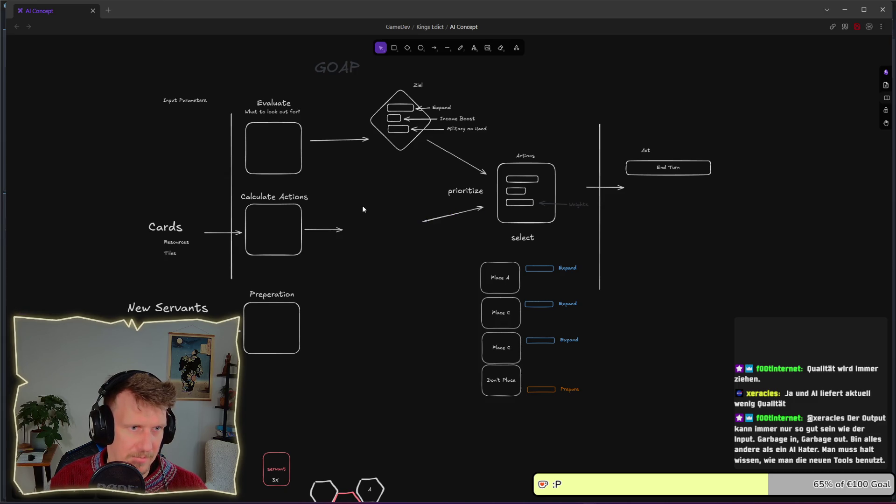
alt+drag(302, 249, 404, 251)
Duplicate the Calculate Actions title onto the new box and retitle the copy 'Label'
alt+drag(280, 200, 378, 198)
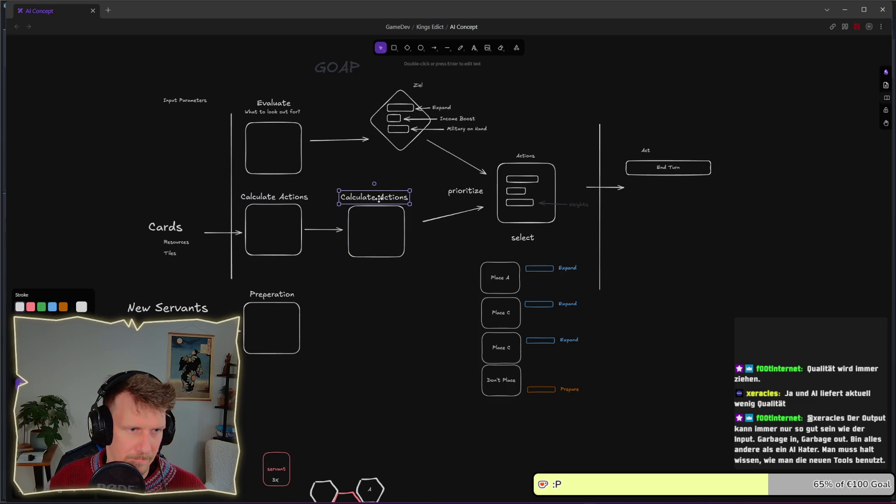
double_click(379, 199)
text(Jug)
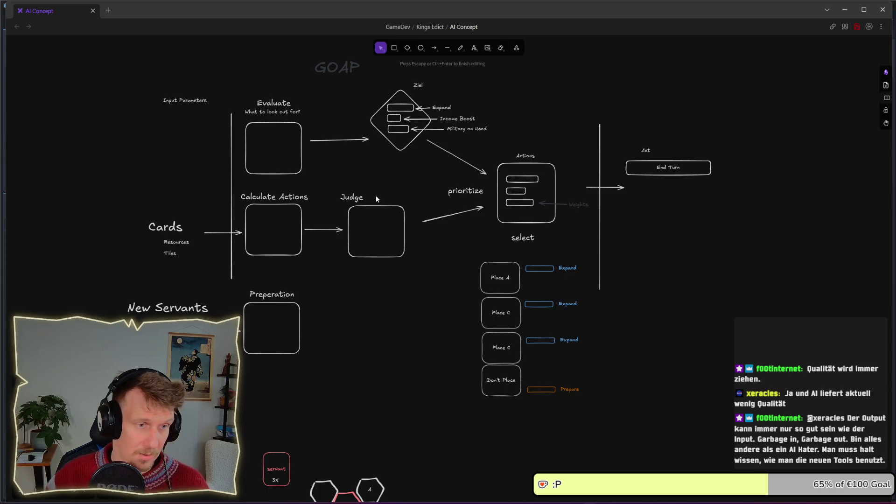
key(Escape)
drag(361, 198, 384, 197)
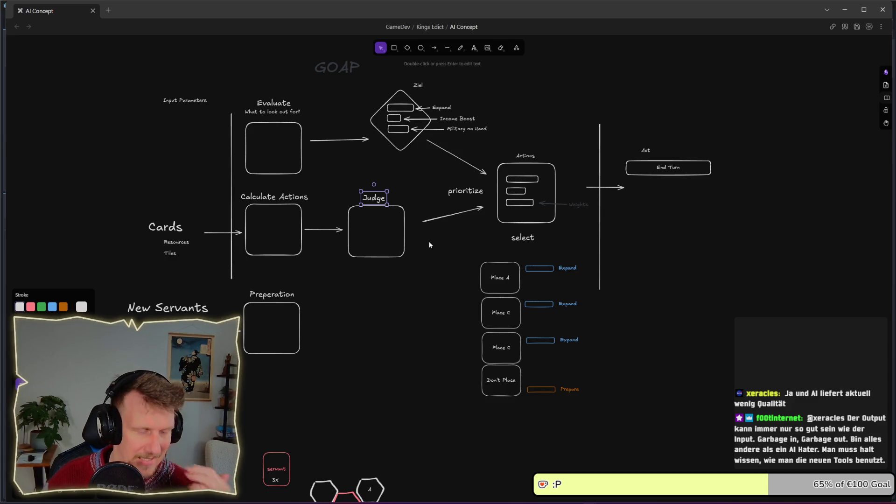
double_click(383, 197)
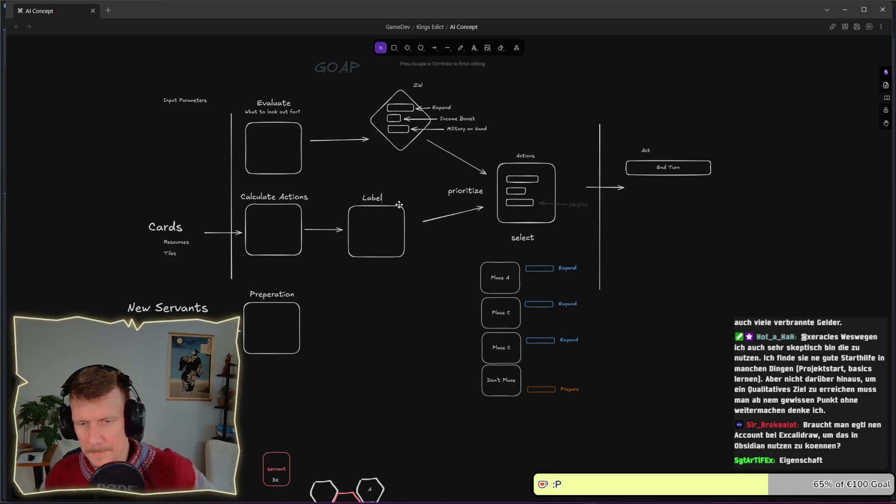
text(Label)
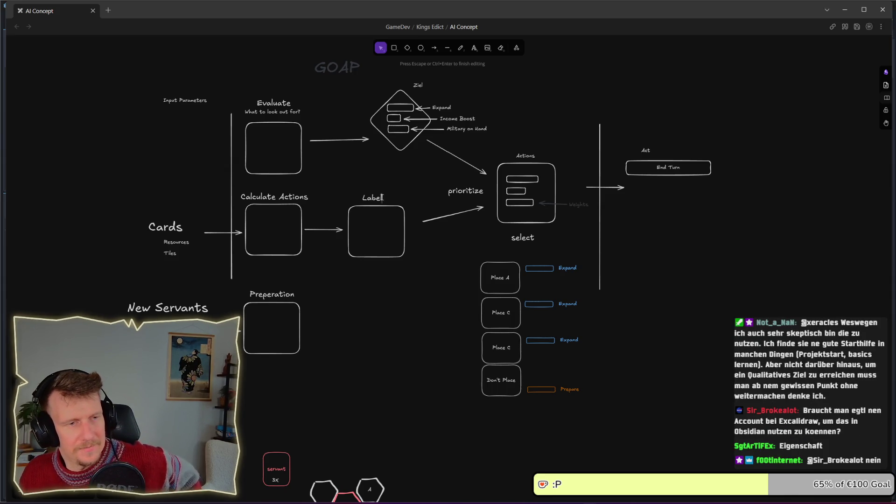
key(Escape)
Shift the Label title slightly left and rename it 'Rating'
drag(379, 198, 374, 198)
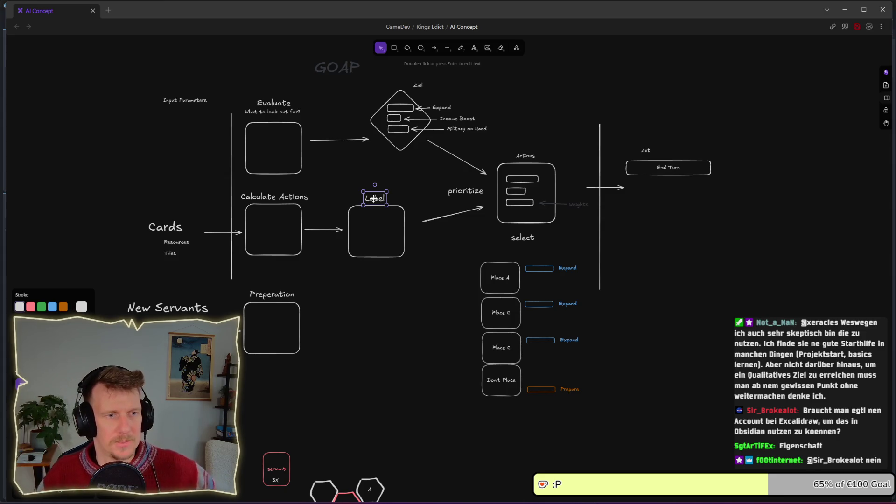
double_click(373, 198)
text(Rating)
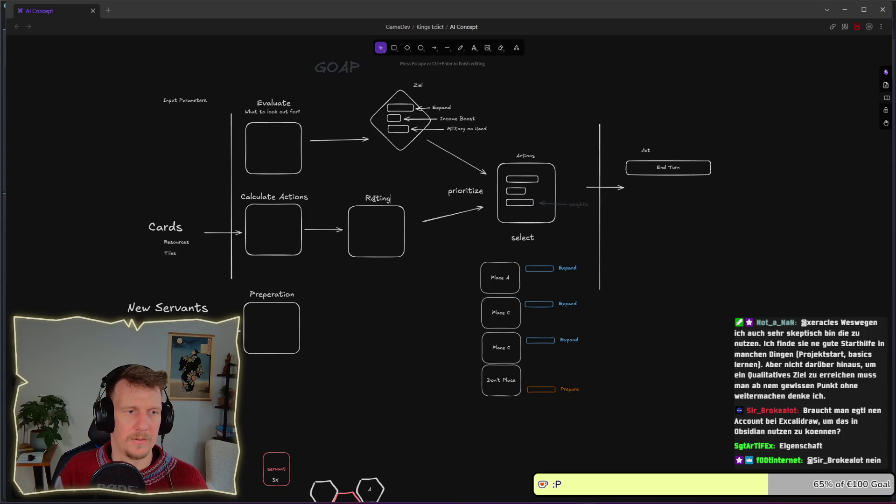
key(Escape)
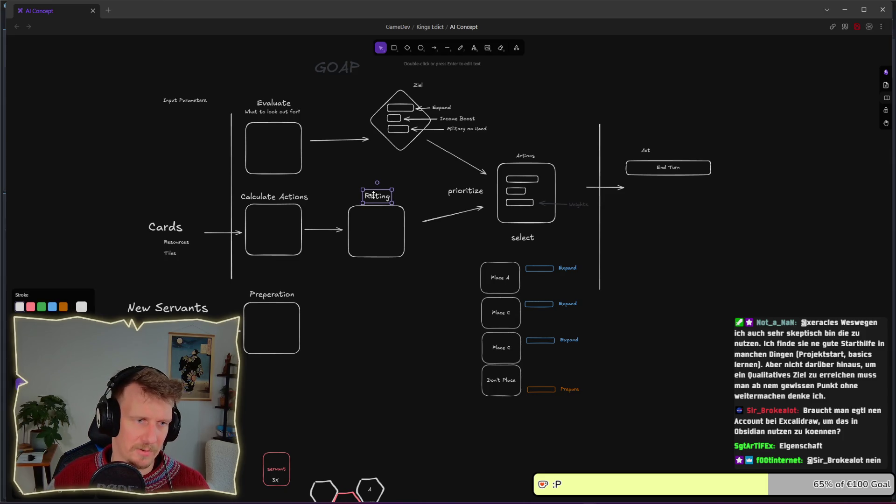
click(405, 186)
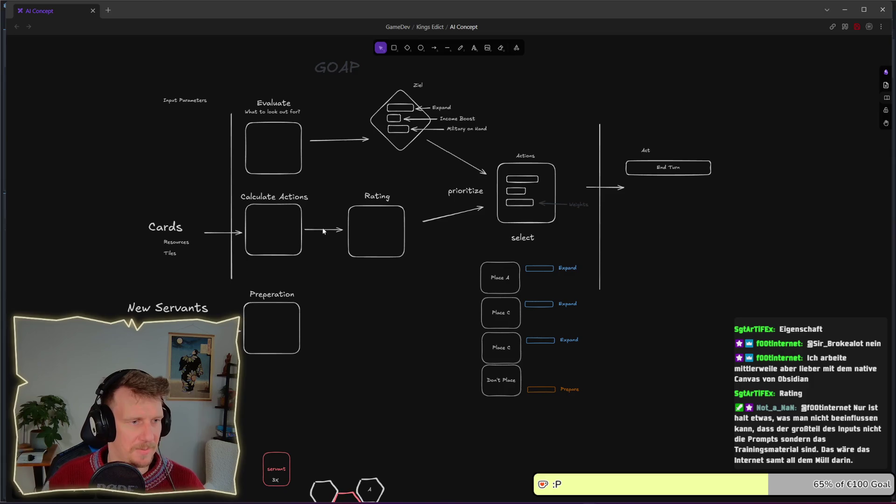
Move the start of the arrow into Actions onto the Rating box, then return to the game
drag(326, 267, 222, 186)
click(337, 182)
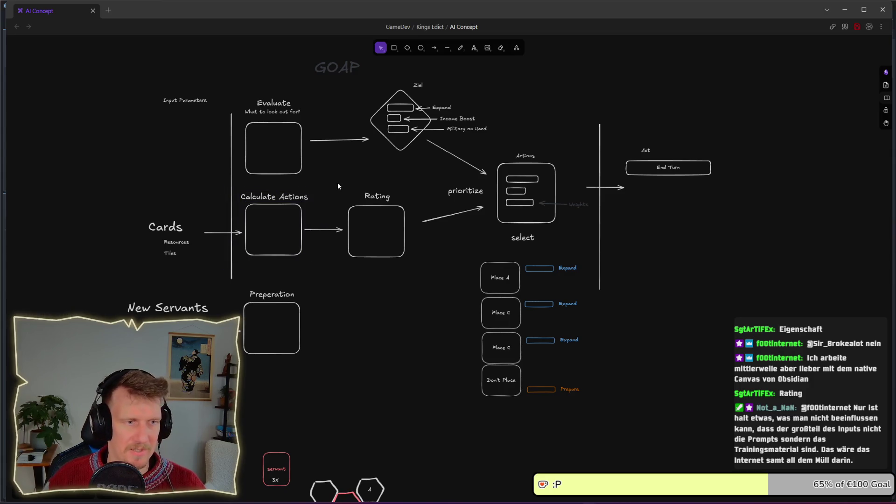
drag(315, 259, 231, 186)
click(334, 185)
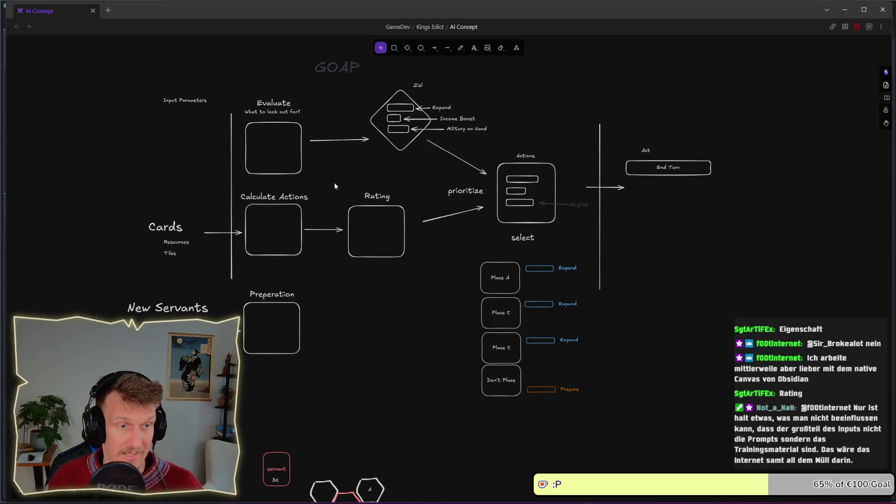
click(424, 223)
drag(424, 223, 415, 225)
drag(414, 275, 337, 180)
click(366, 174)
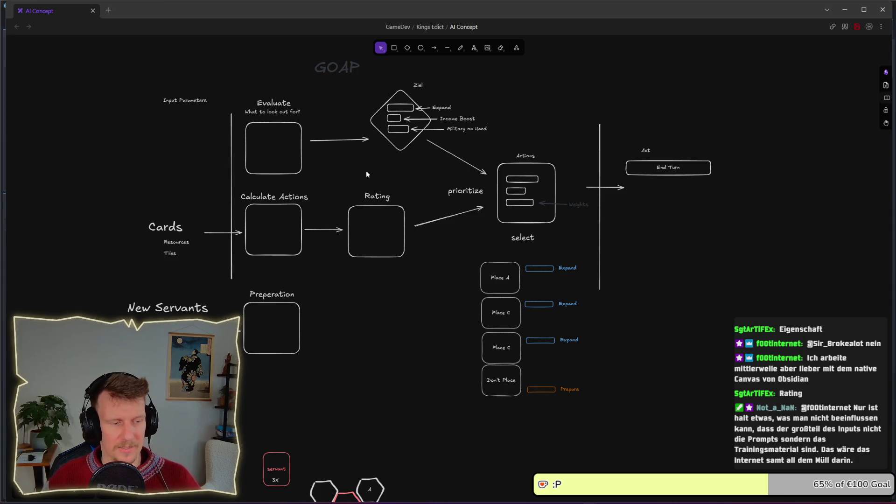
key(alt+Tab)
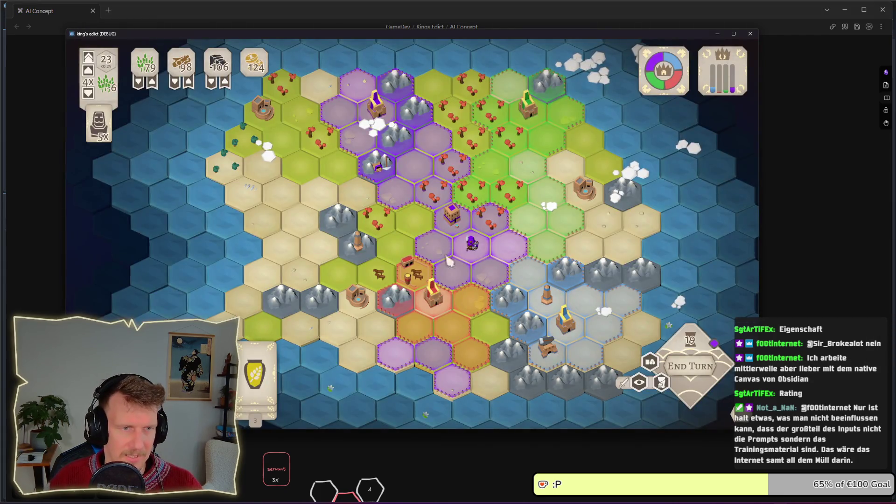
Inspect the castle hex and the orange hex below it on the map
scroll(451, 275, up, 5)
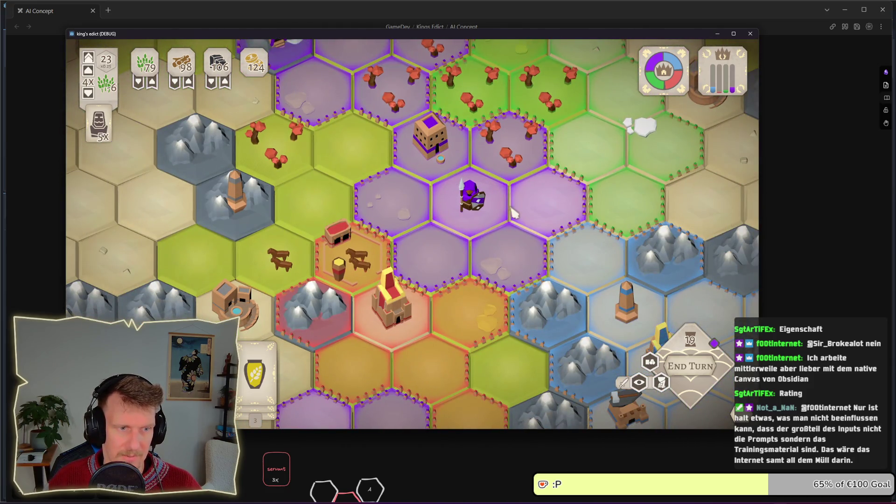
mouse_move(432, 324)
mouse_down()
mouse_move(395, 183)
mouse_move(351, 179)
mouse_up()
click(351, 179)
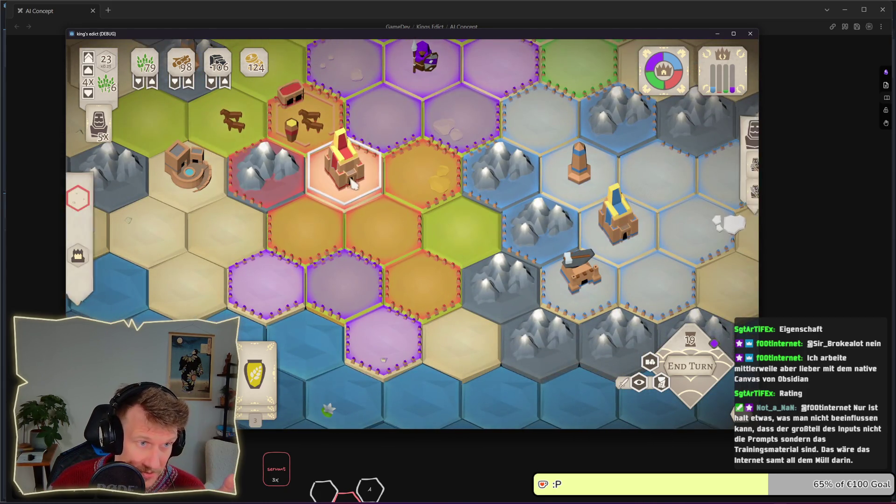
click(397, 274)
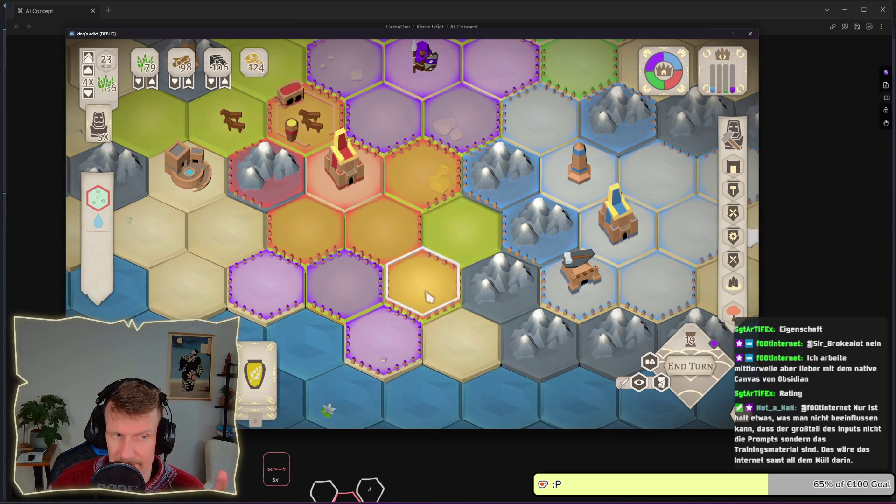
click(423, 288)
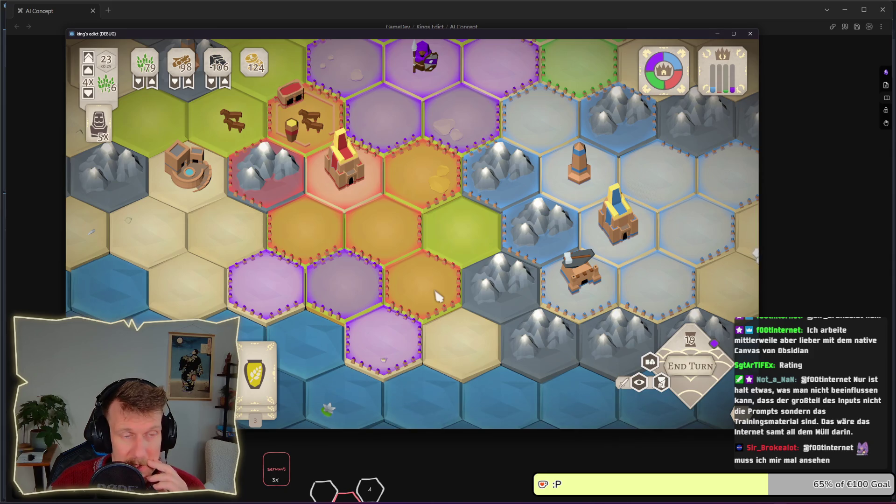
scroll(435, 289, down, 2)
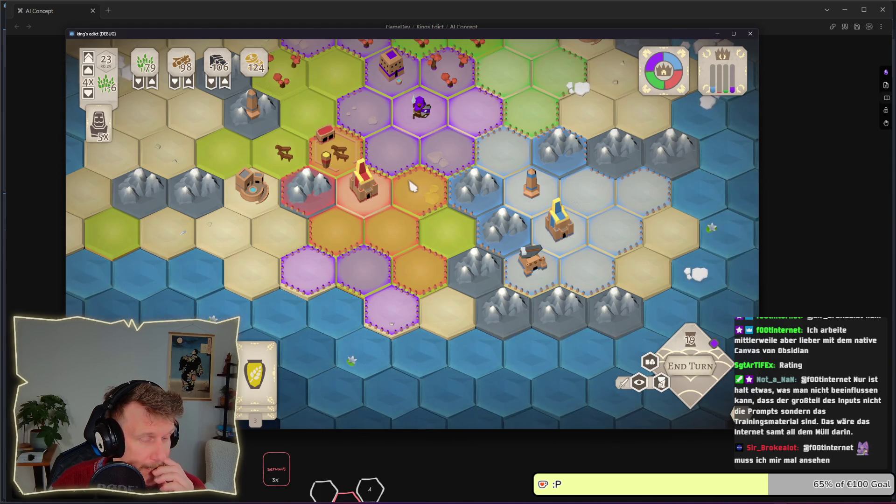
drag(408, 181, 411, 218)
scroll(414, 222, down, 3)
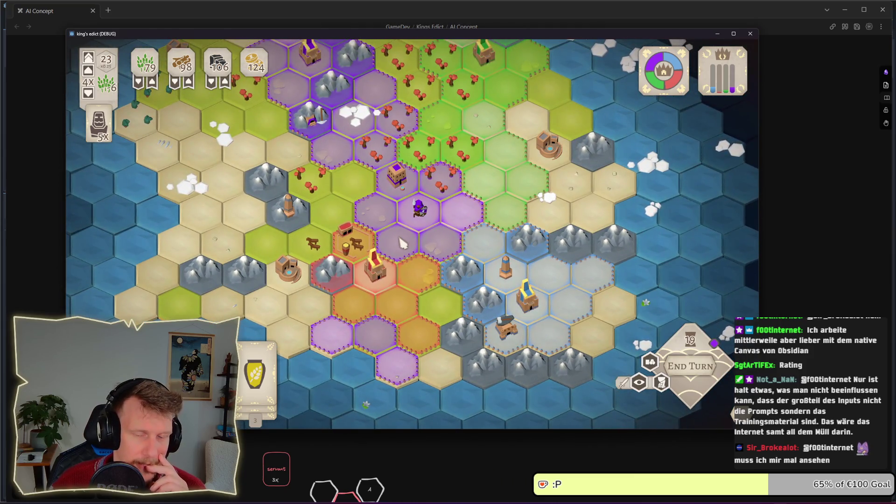
End two turns to advance the game to turn 21
key(space)
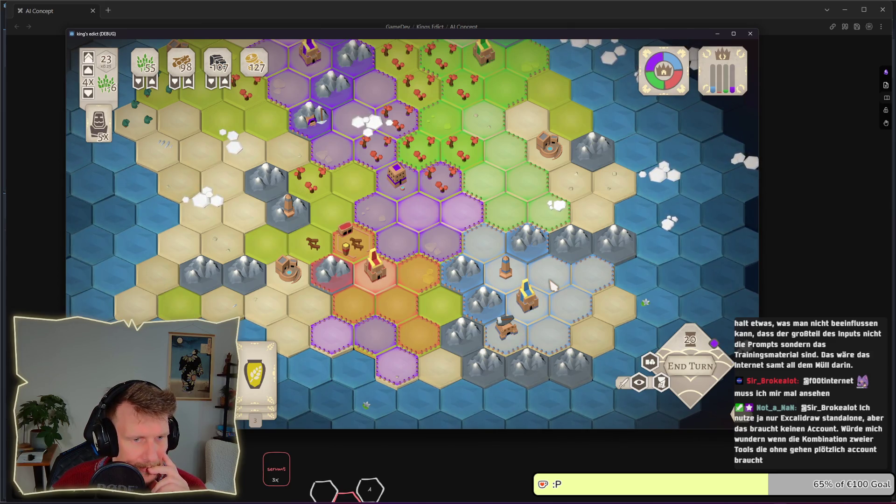
click(698, 374)
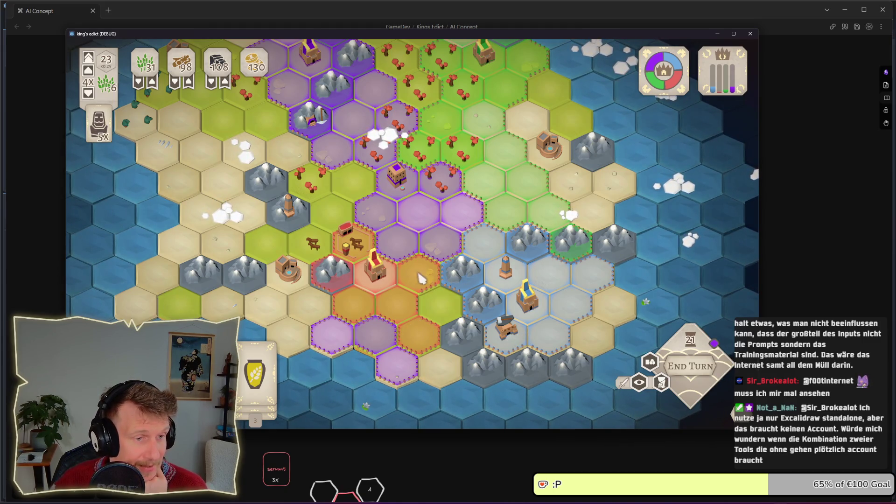
scroll(415, 277, up, 2)
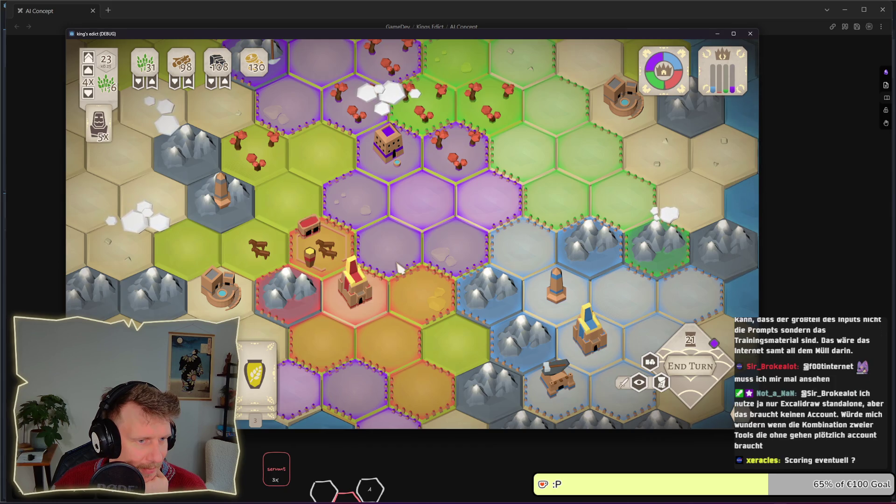
mouse_move(256, 371)
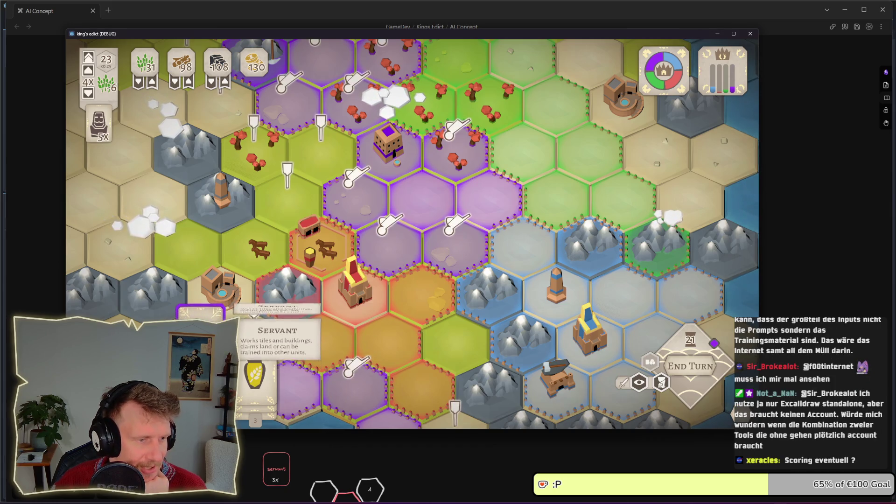
Inspect the purple and yellow hexes surrounding the castle
click(430, 208)
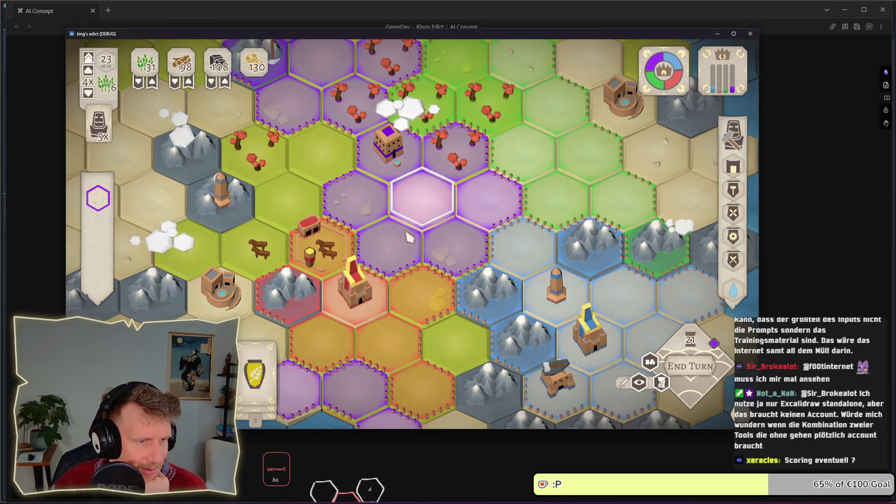
click(412, 305)
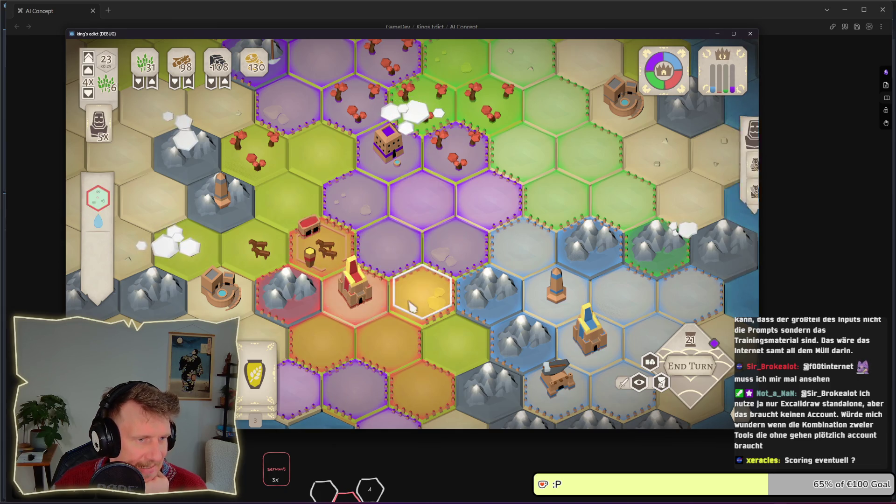
click(388, 250)
click(318, 347)
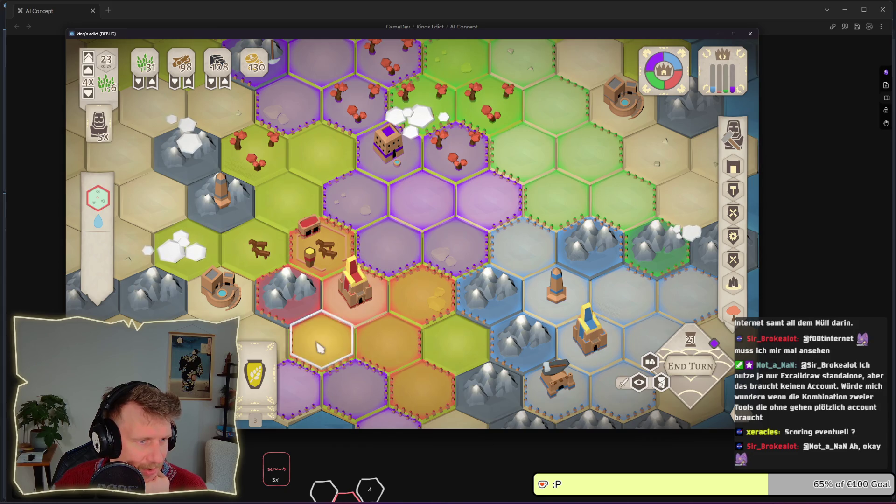
key(Escape)
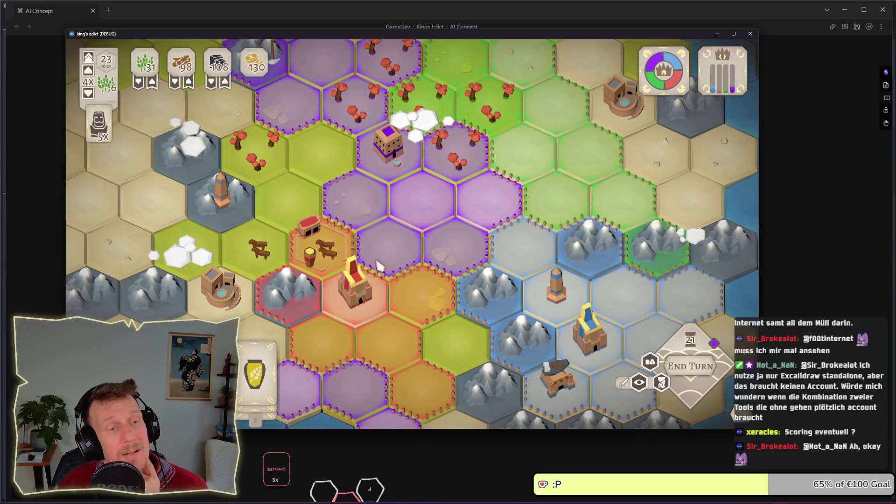
click(378, 263)
Check the castle's units and the yellow hex next to it, then deselect
scroll(387, 253, down, 2)
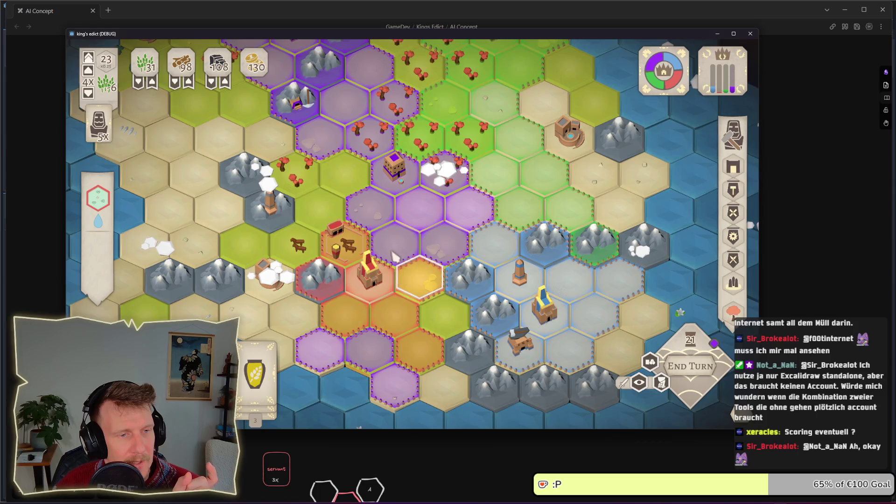
click(391, 249)
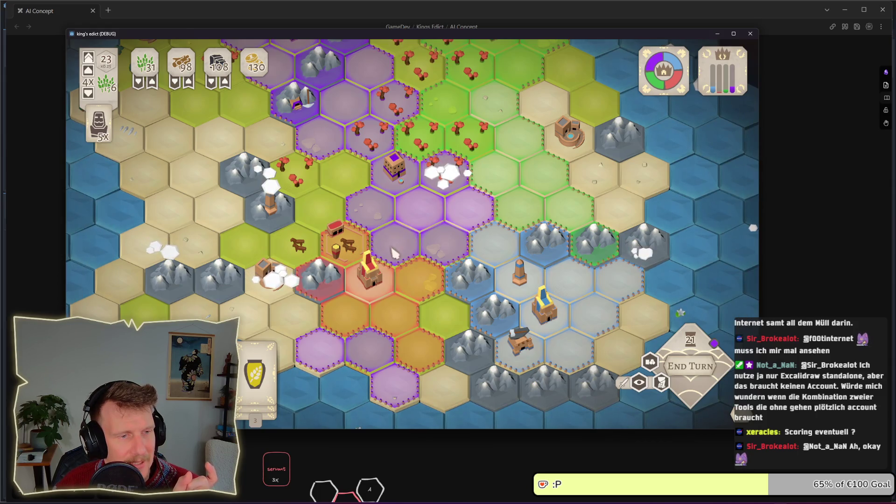
click(394, 250)
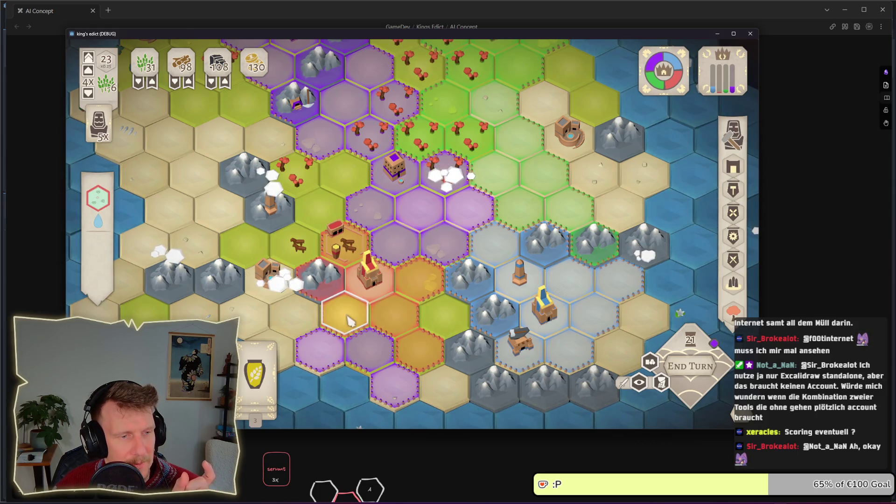
click(366, 294)
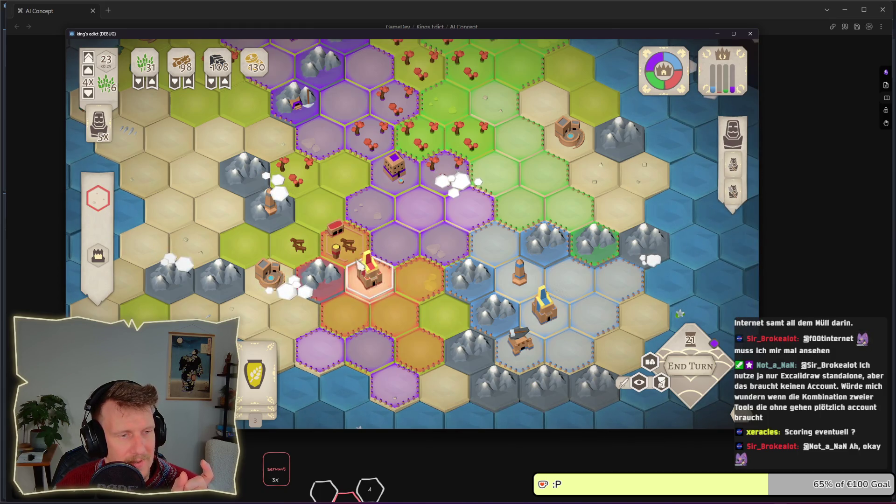
click(359, 314)
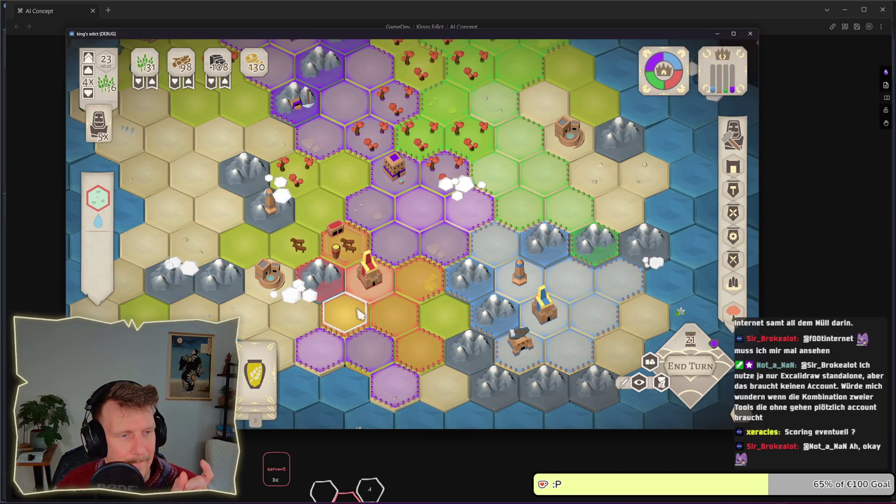
right_click(388, 286)
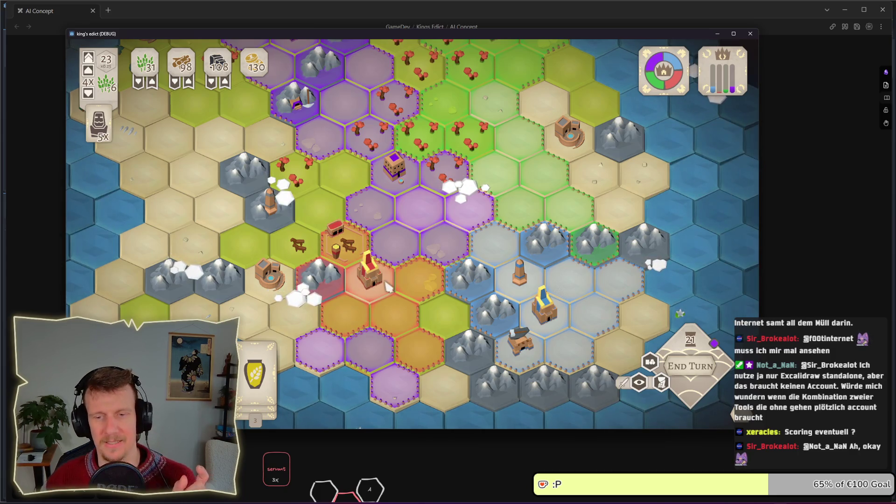
Zoom out and pan across the whole island, then quit the match to the main menu
scroll(384, 257, down, 2)
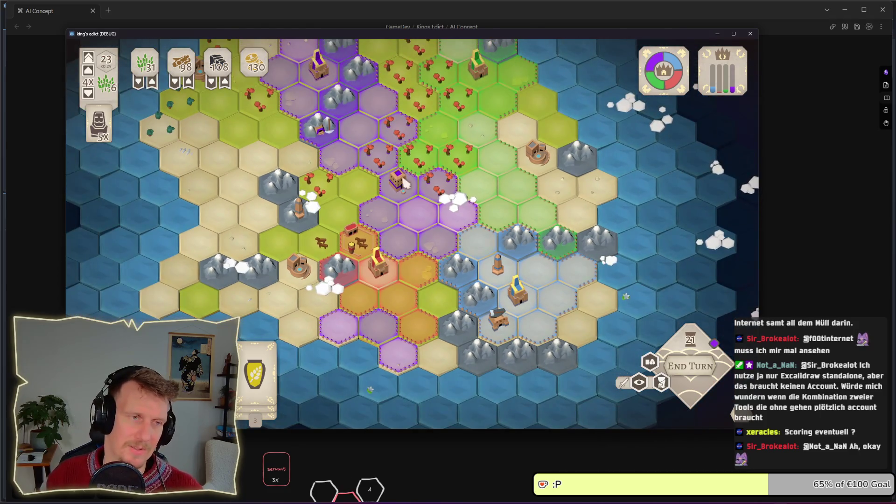
key(w)
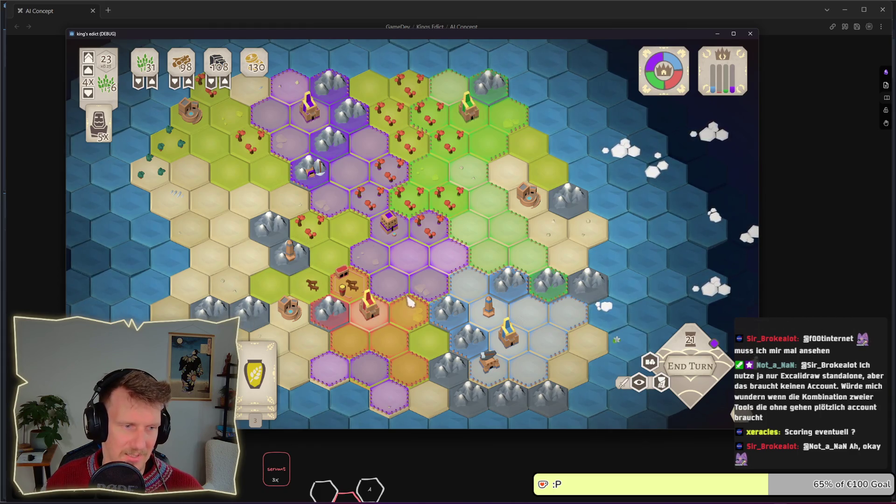
key(s)
key(s)
key(w)
key(a)
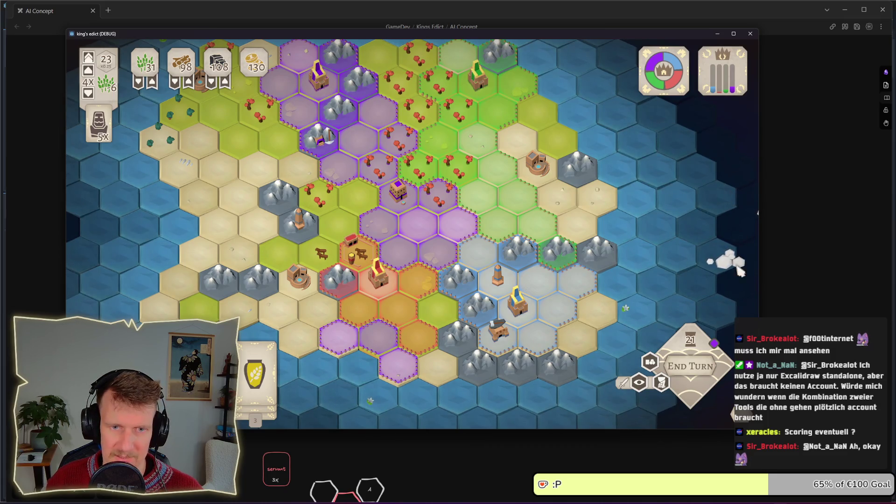
key(w)
key(a)
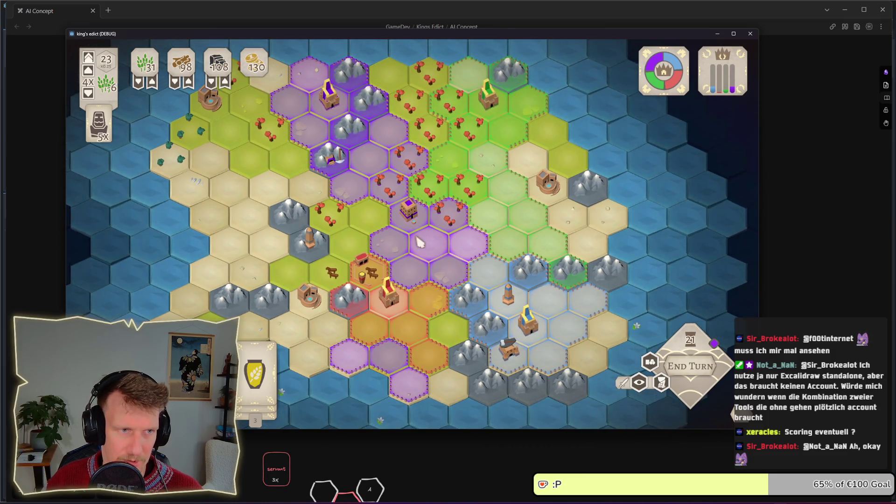
scroll(418, 241, up, 1)
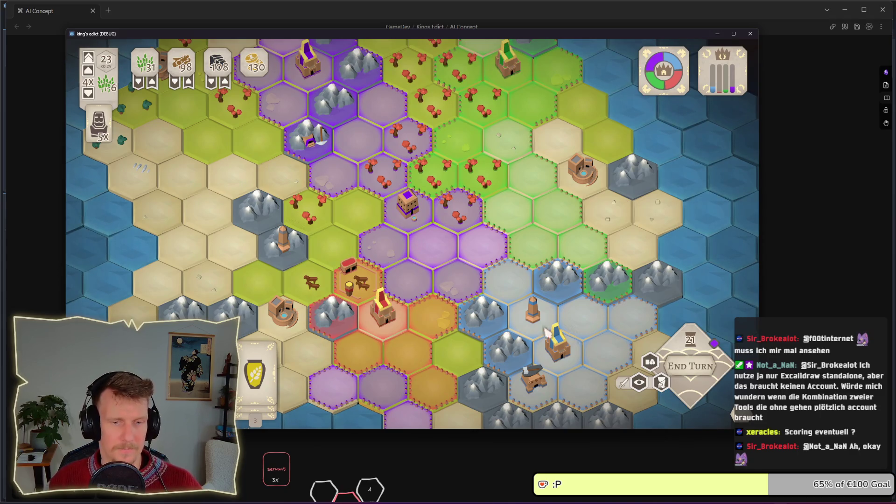
key(Escape)
click(401, 261)
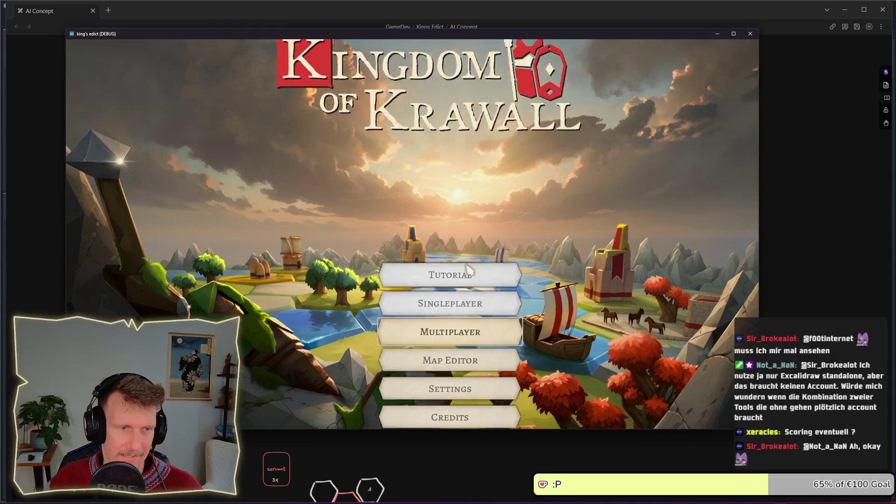
Create a new game from the Multiplayer lobby and select the Test map
click(468, 269)
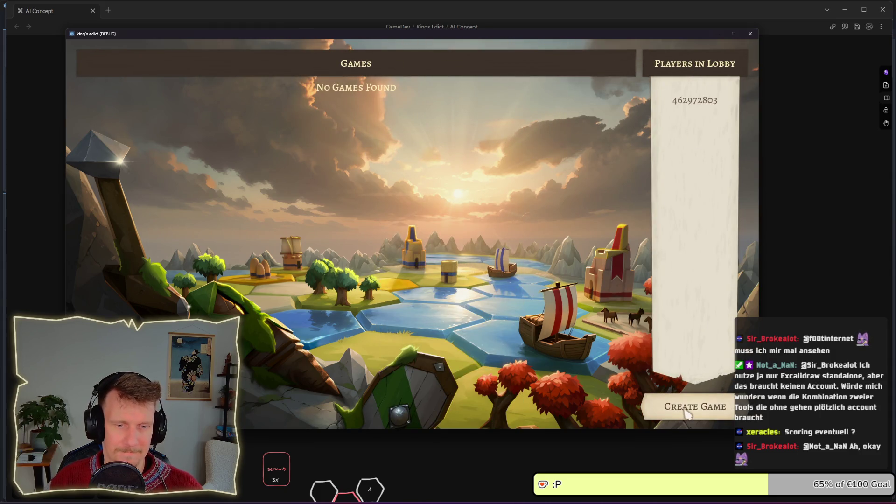
click(686, 413)
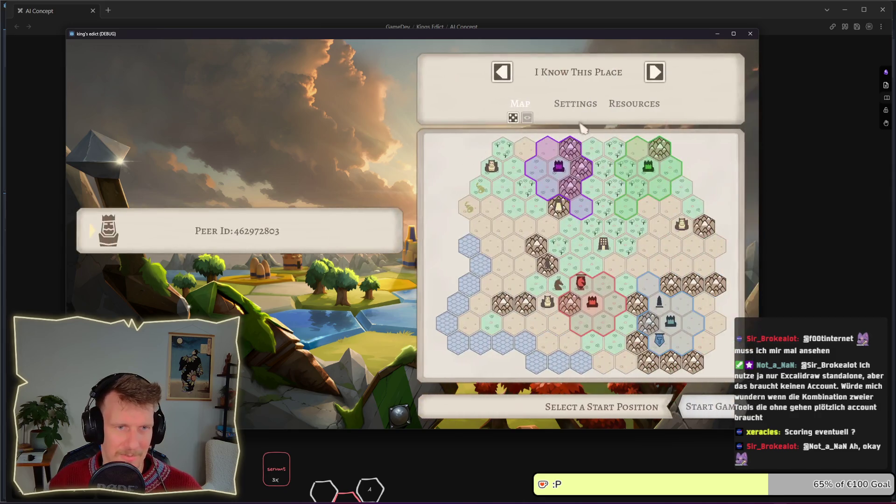
click(583, 78)
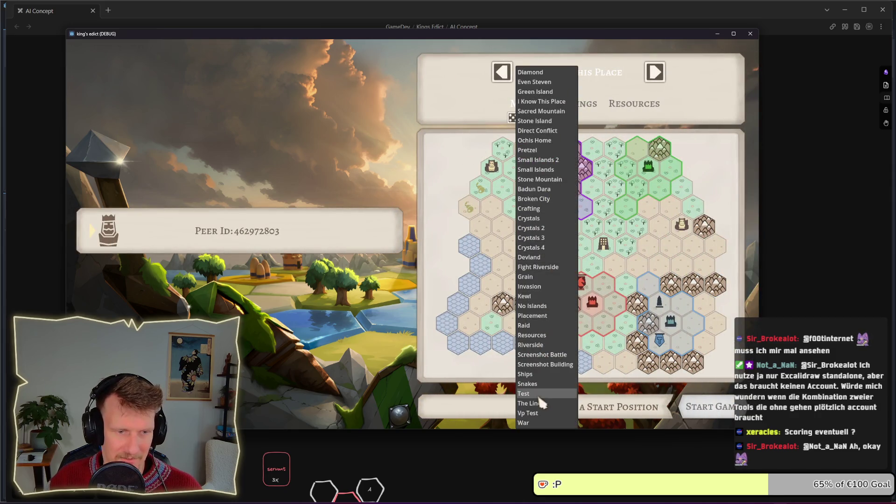
click(539, 395)
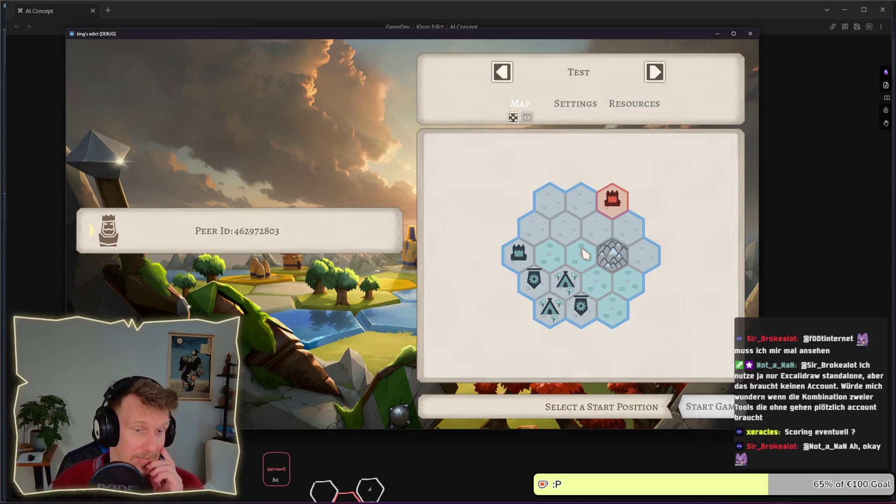
Switch the map to Ochis Home, then to Pretzel
click(581, 77)
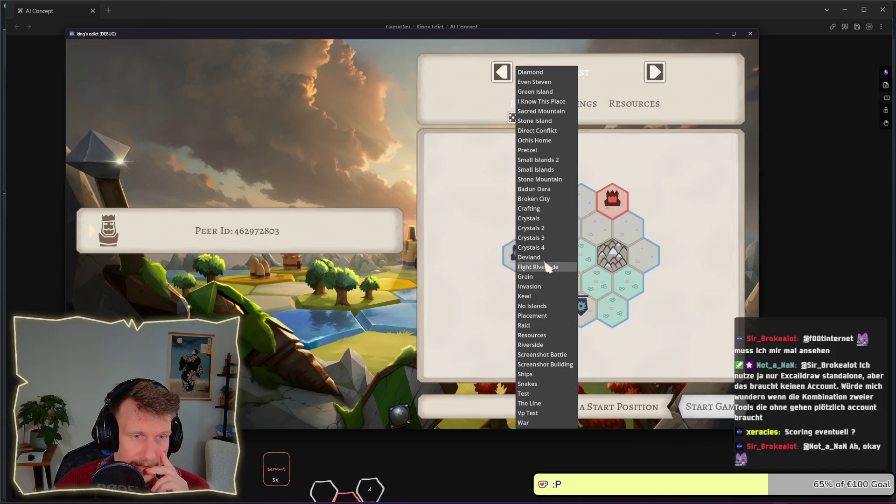
click(540, 142)
click(584, 75)
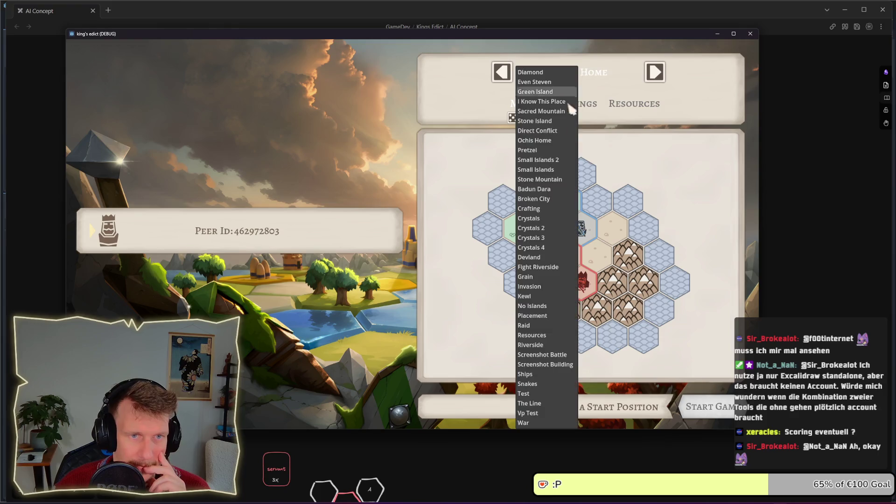
click(542, 151)
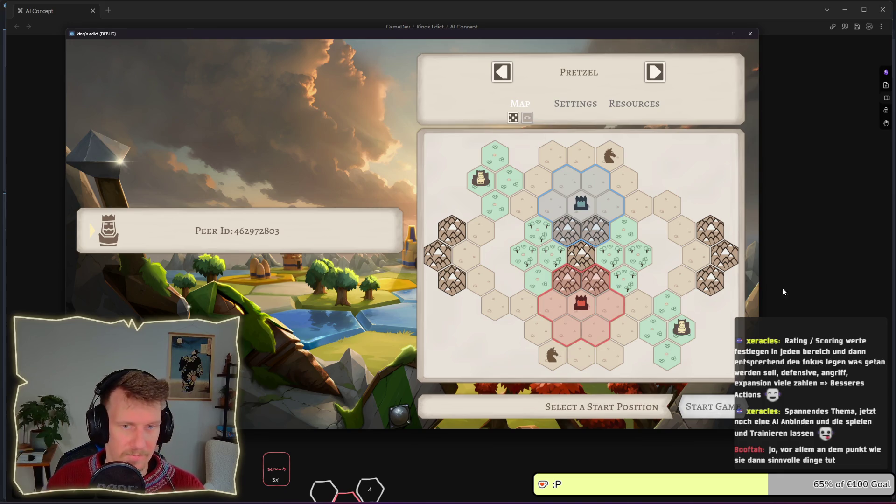
Close the King's Edict debug window with Alt+F4
key(alt+F4)
Move the Ziel label above the goal diamond and retype it as 'Goals'
scroll(450, 237, up, 5)
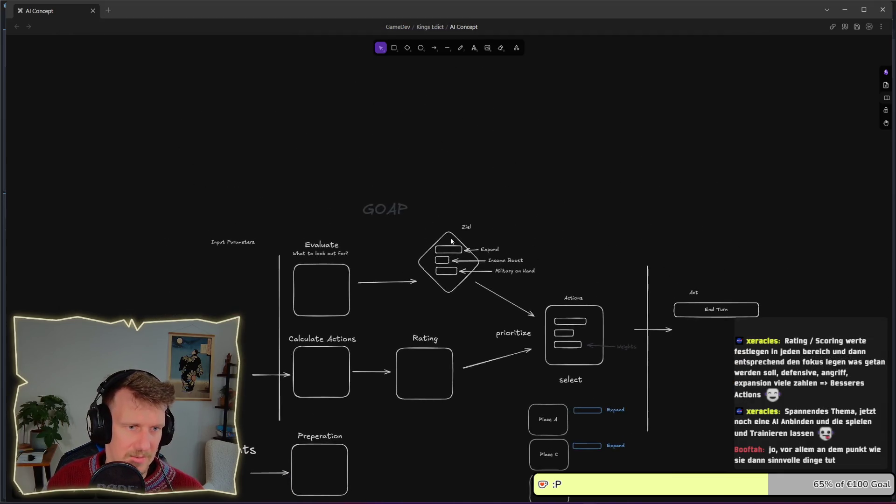
click(478, 226)
drag(478, 227, 450, 226)
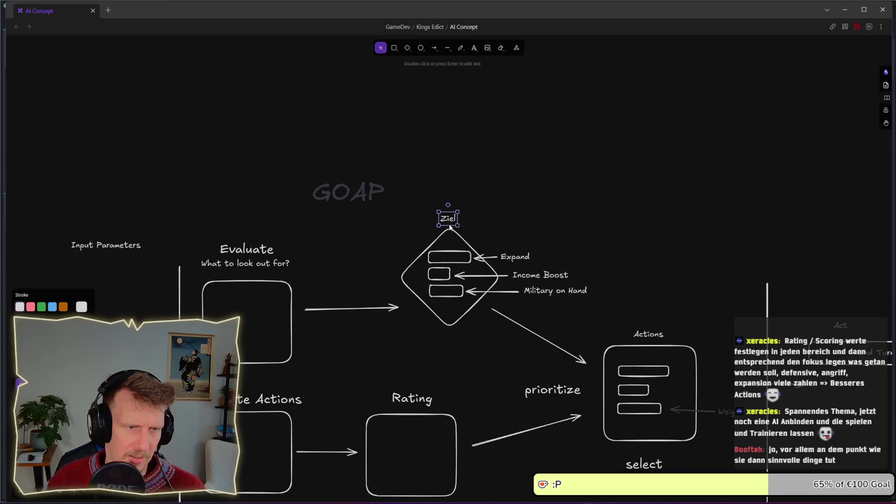
double_click(450, 227)
text(Goals)
key(BackSpace)
key(BackSpace)
key(BackSpace)
text(als)
key(Escape)
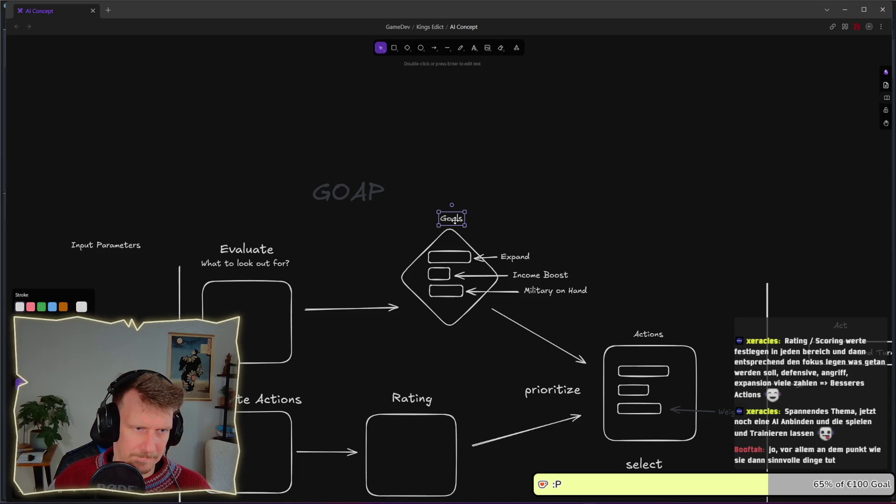
click(472, 218)
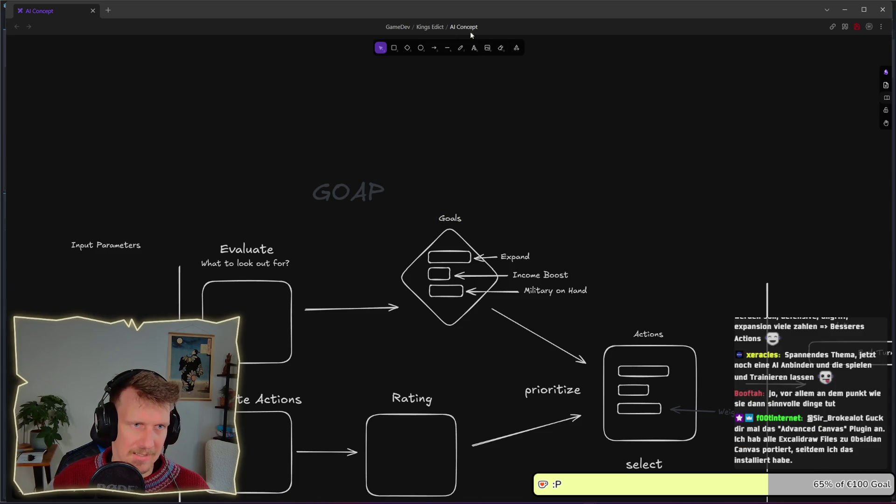
Draw a red diamond above the GOAP diagram
click(407, 48)
mouse_move(444, 93)
mouse_down()
mouse_move(476, 152)
mouse_move(476, 134)
mouse_move(505, 115)
mouse_move(608, 114)
mouse_up()
scroll(530, 153, up, 1)
scroll(531, 152, up, 1)
ctrl+scroll(464, 167, up, 1)
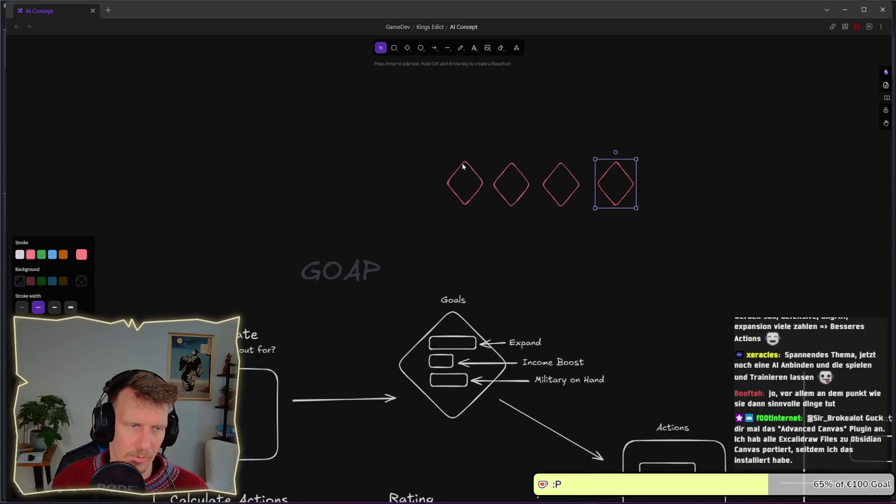
Draw a long red right-pointing arrow beneath the diamonds
key(a)
drag(438, 229, 640, 229)
key(t)
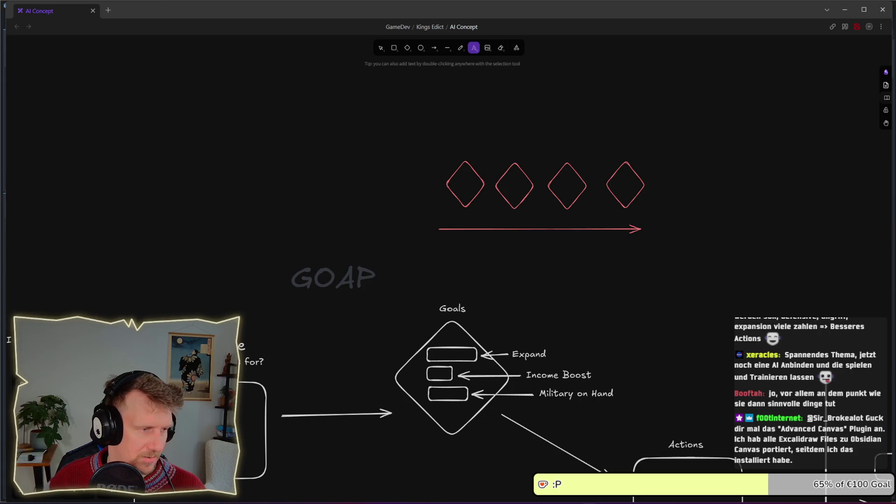
scroll(471, 189, up, 5)
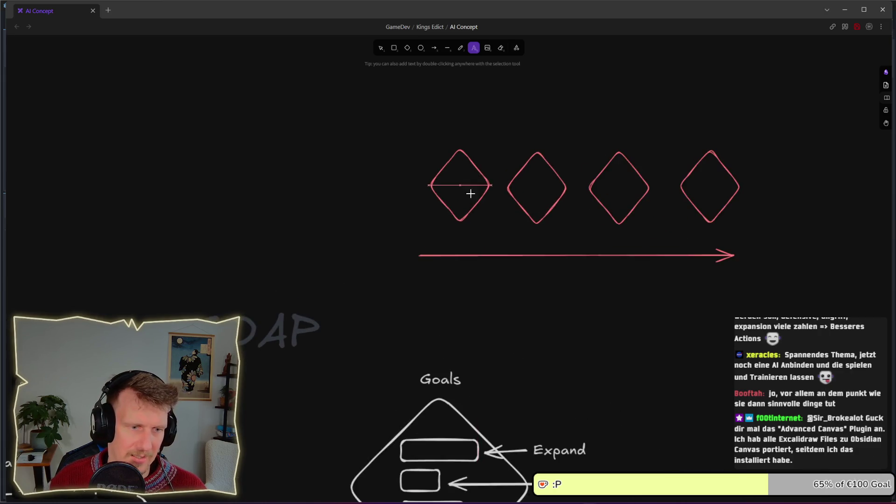
scroll(442, 200, up, 3)
Label the first diamond 'Expand' and a copy in the second diamond 'Eco'
click(441, 196)
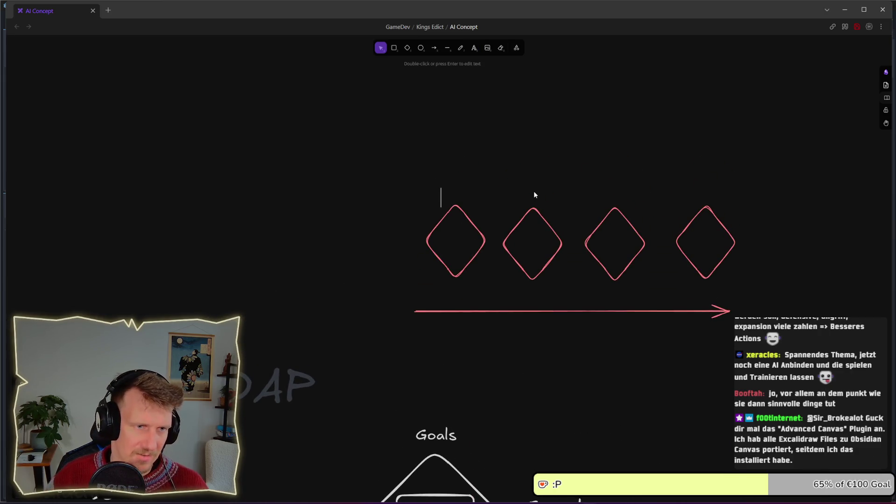
text(Expand)
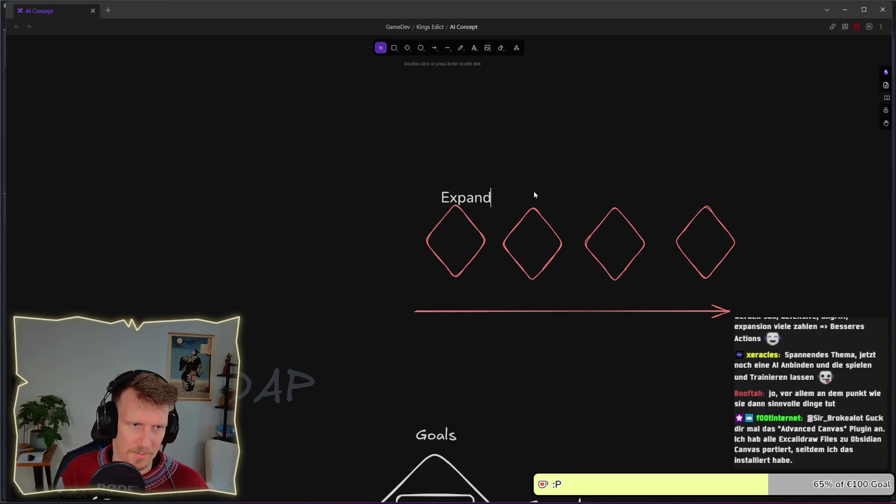
key(Escape)
drag(483, 199, 470, 203)
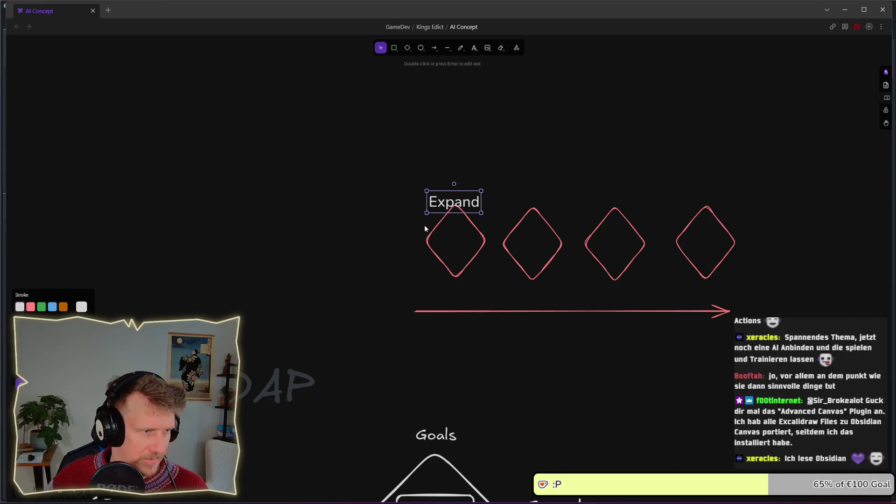
mouse_move(470, 201)
mouse_down()
mouse_move(471, 241)
mouse_move(547, 248)
mouse_up()
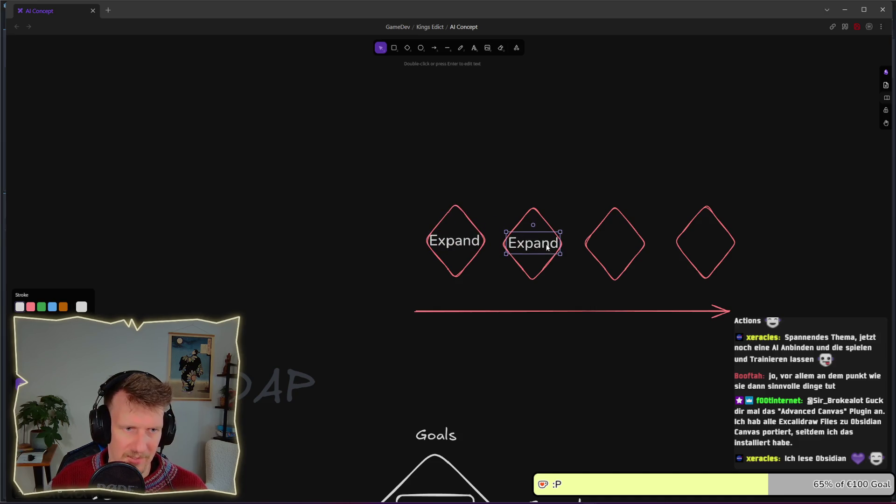
key(Return)
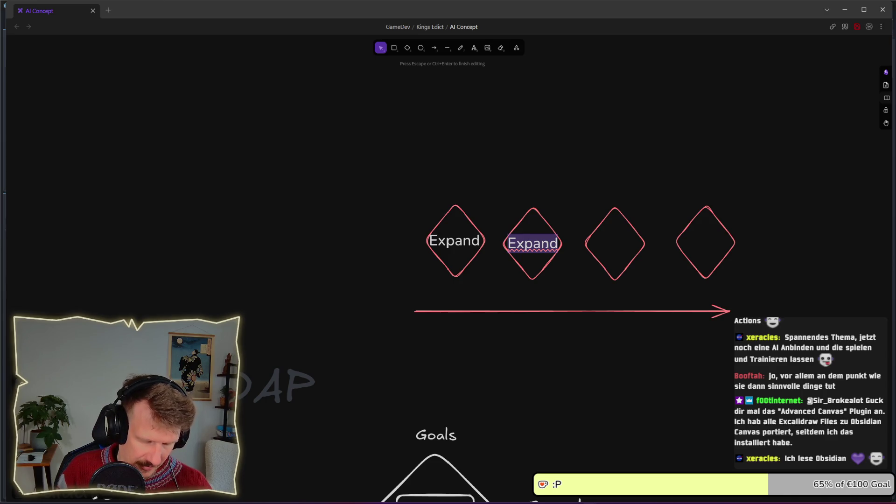
text(eco)
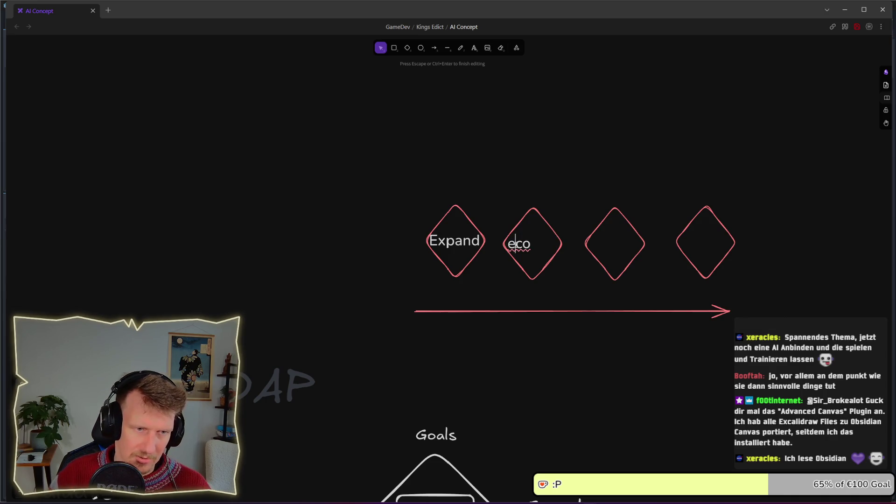
key(BackSpace)
key(BackSpace)
key(BackSpace)
text(Eco)
Copy the Eco label into the third diamond and rename it 'Defend'
click(581, 186)
click(536, 236)
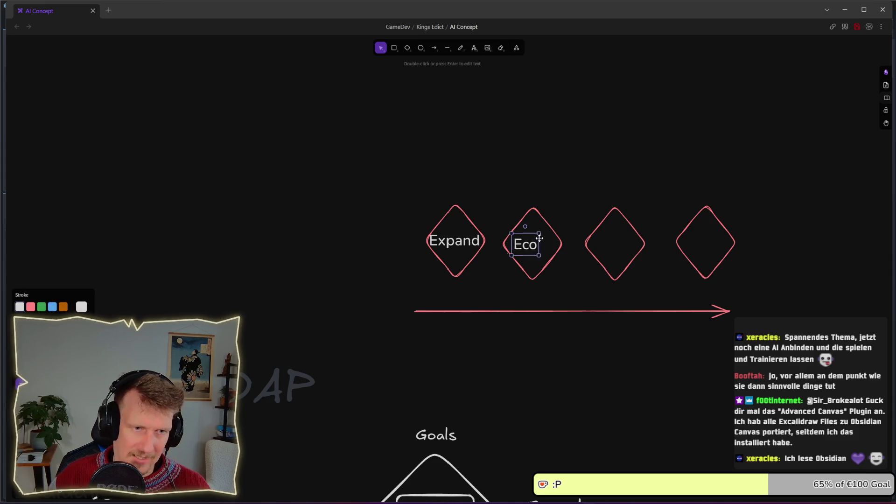
alt+drag(544, 234, 630, 235)
key(Return)
text(De)
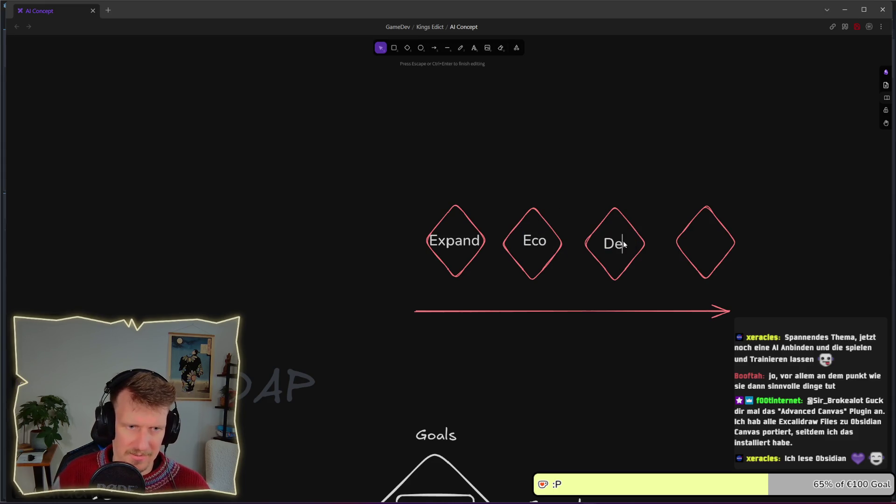
text(fend)
key(Escape)
Copy the Defend label into the fourth diamond as 'Attack' and select all four diamonds
alt+drag(615, 241, 705, 243)
key(Return)
text(A)
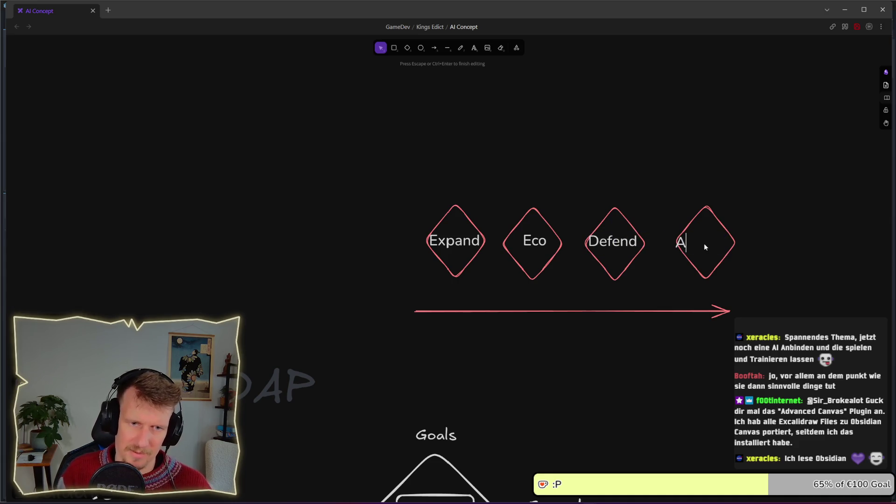
text(ttack)
key(Escape)
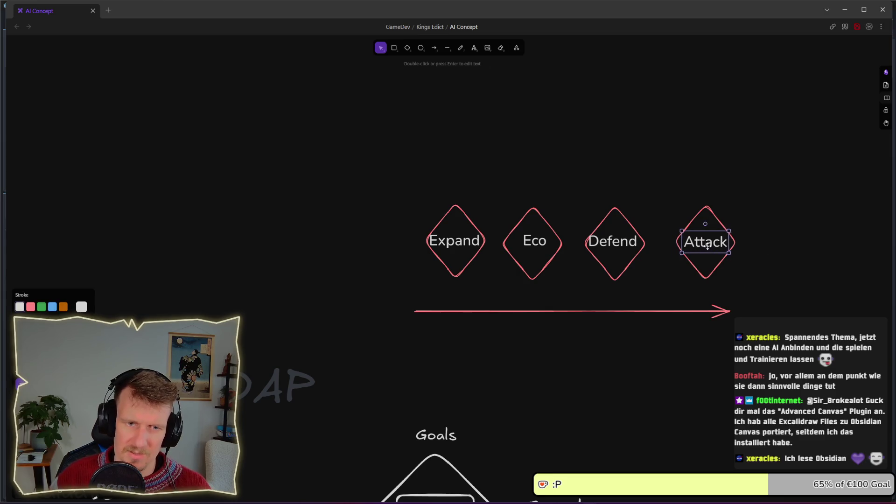
ctrl+scroll(750, 236, down, 4)
drag(505, 178, 779, 271)
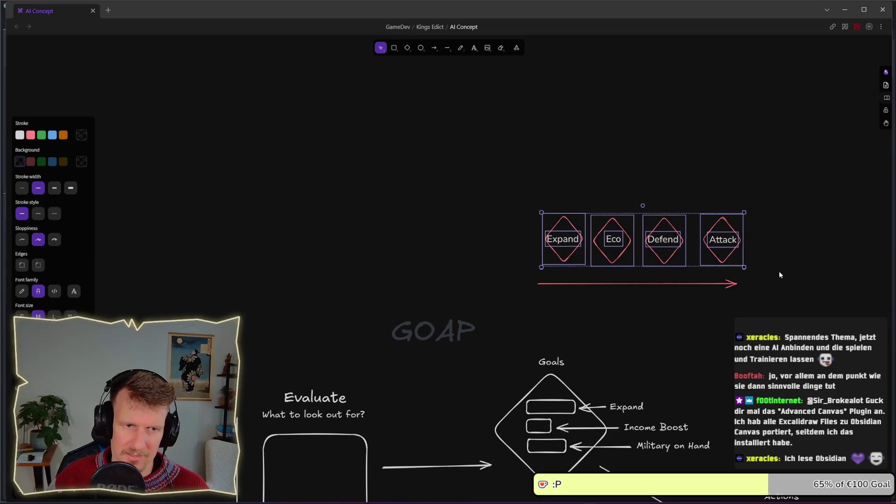
Nudge the red arrow upward so it sits closer under the goal diamonds
scroll(548, 365, down, 5)
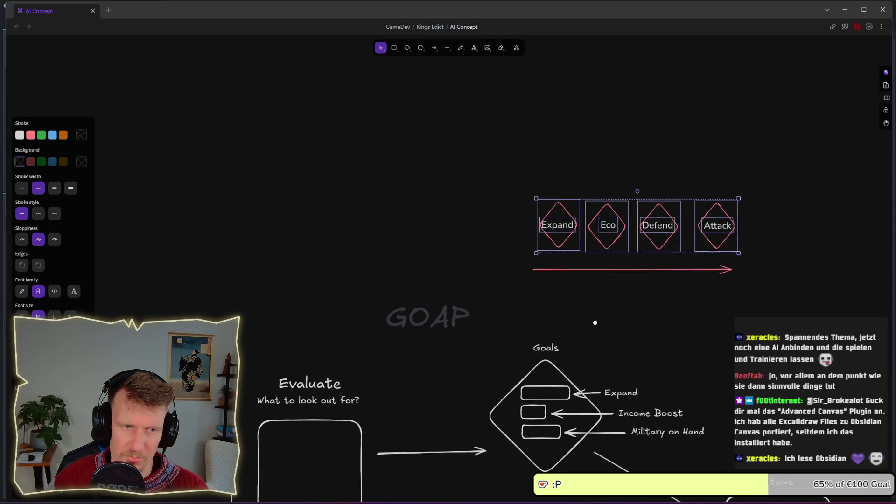
click(579, 273)
scroll(653, 327, down, 2)
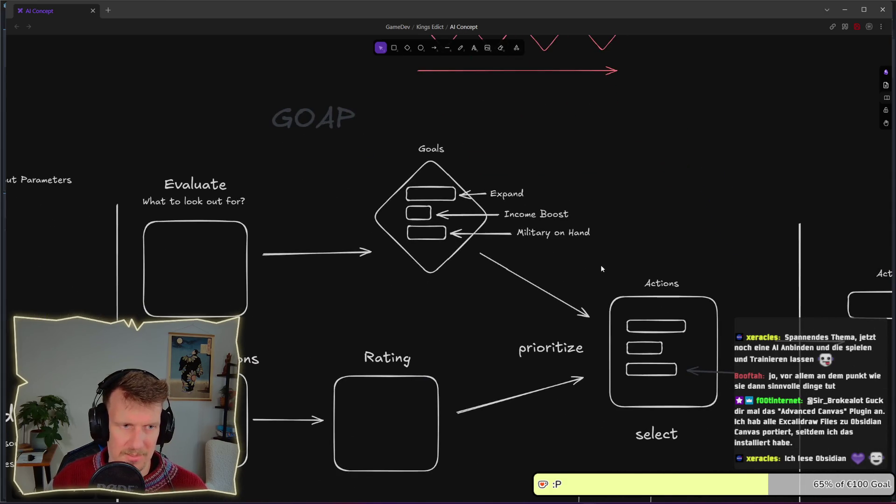
drag(601, 265, 620, 331)
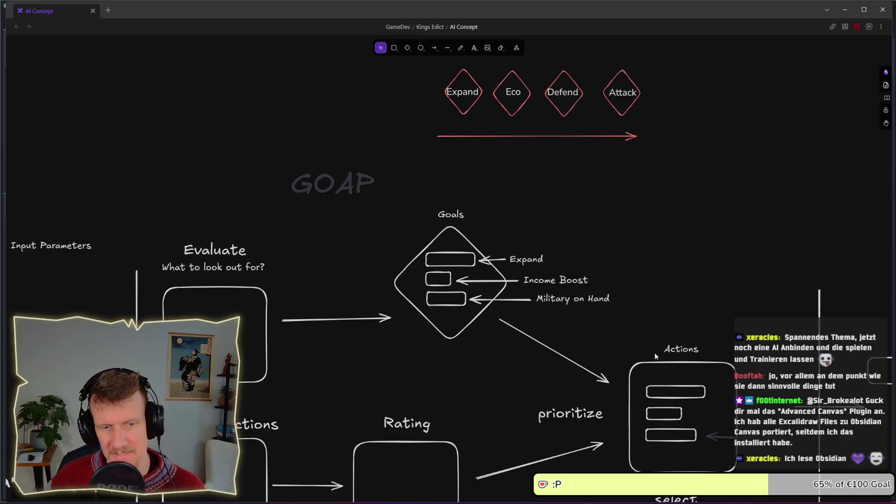
ctrl+scroll(655, 350, down, 3)
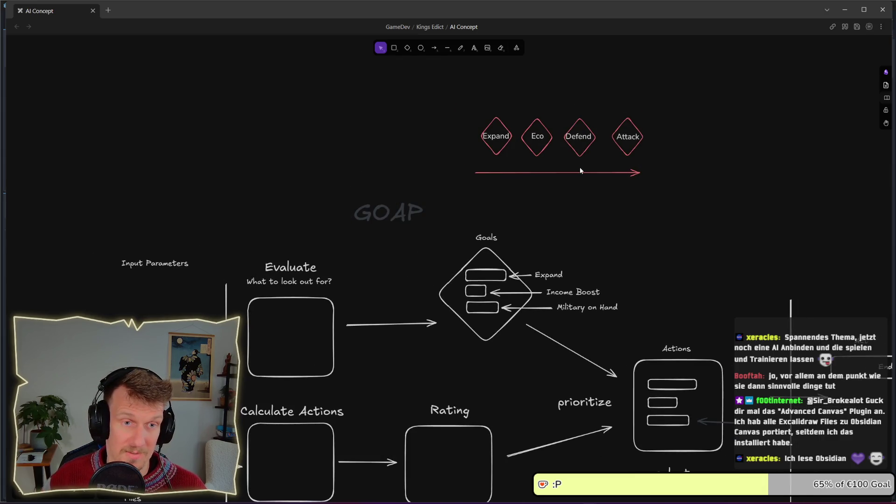
drag(593, 172, 597, 161)
mouse_move(467, 103)
mouse_down()
mouse_move(676, 192)
mouse_move(469, 115)
mouse_move(634, 175)
mouse_up()
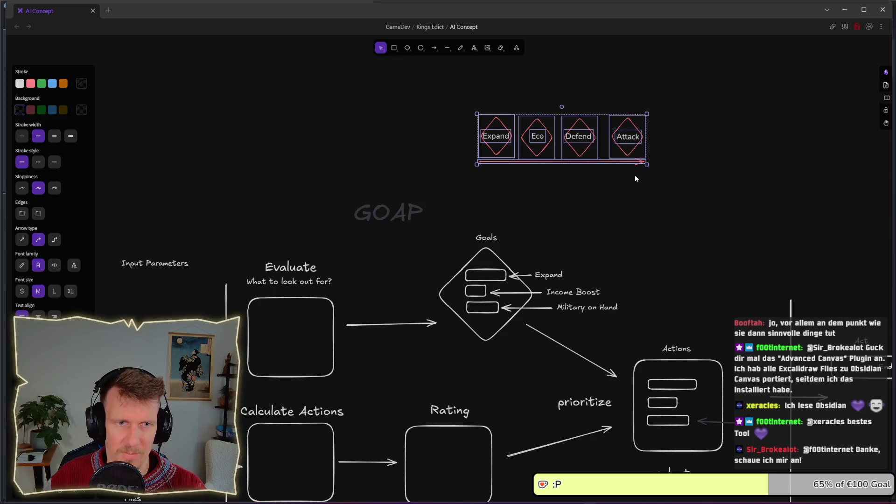
click(633, 177)
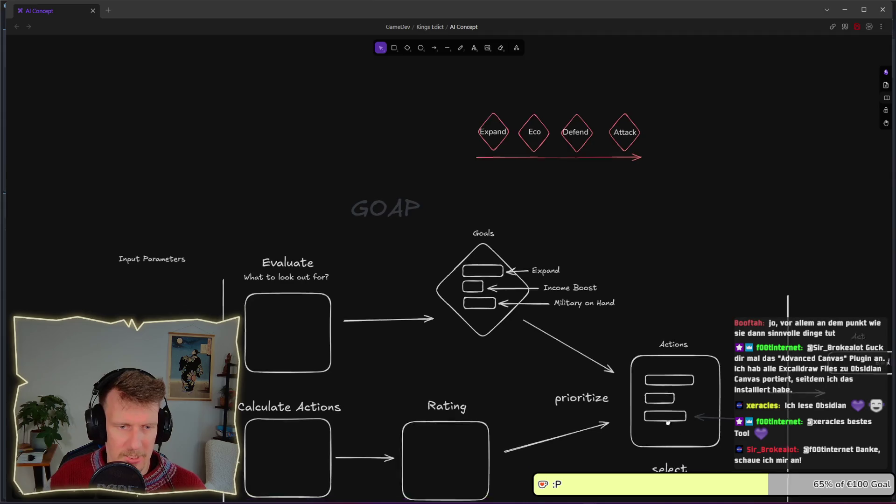
Scroll around to review the GOAP diagram, then return to the game window
scroll(629, 300, down, 5)
scroll(630, 300, right, 3)
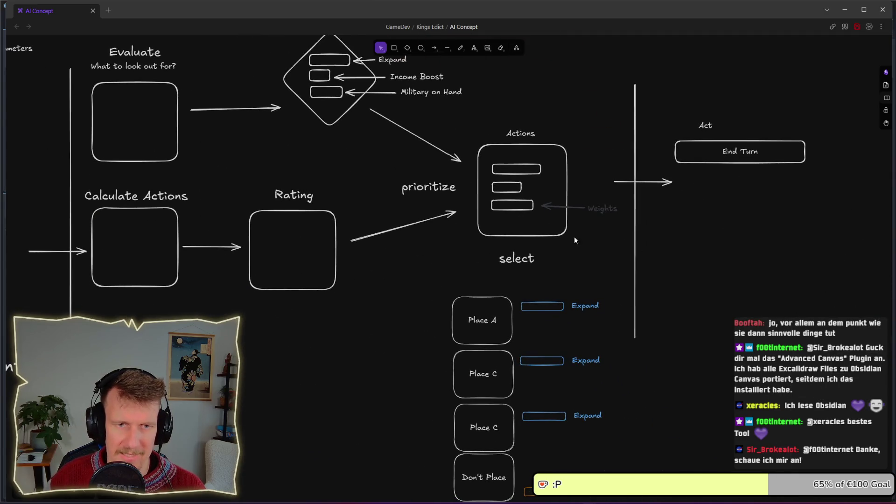
scroll(576, 234, up, 2)
scroll(583, 247, up, 2)
scroll(586, 252, left, 1)
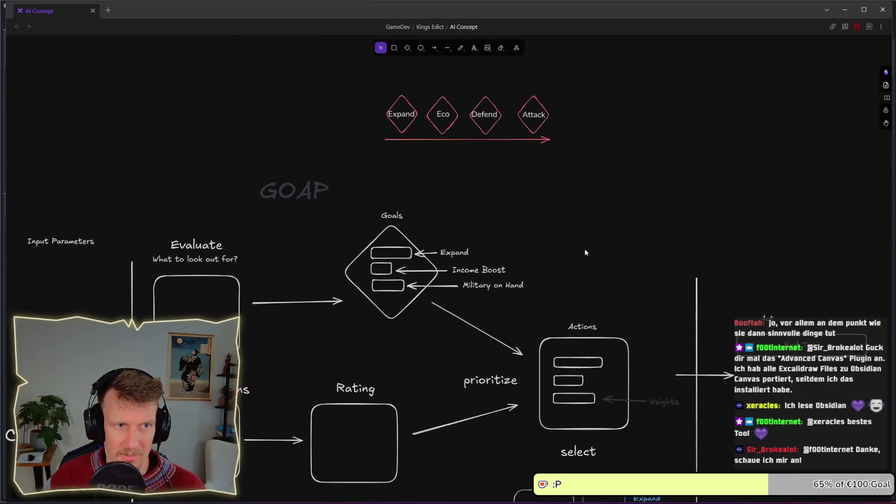
scroll(665, 121, down, 3)
scroll(664, 121, left, 3)
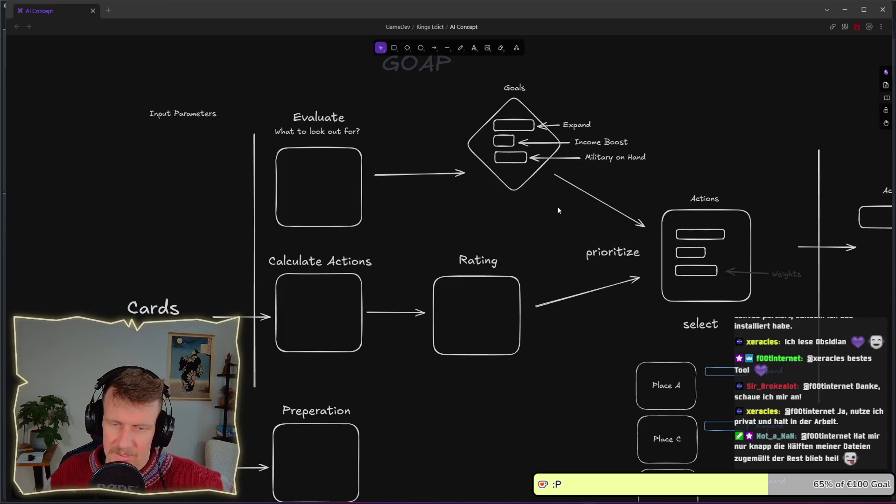
scroll(513, 255, down, 1)
scroll(513, 256, up, 1)
key(alt+Tab)
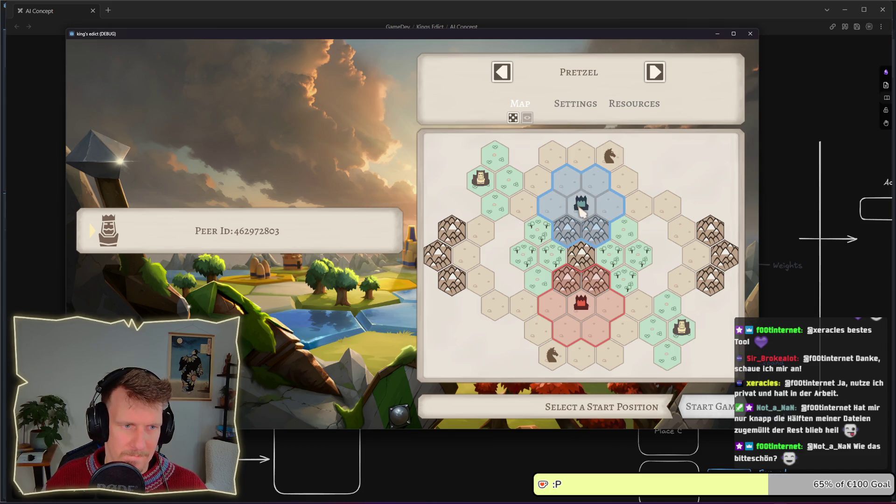
Start a Pretzel map match from the red southern castle instead of the blue area
click(607, 208)
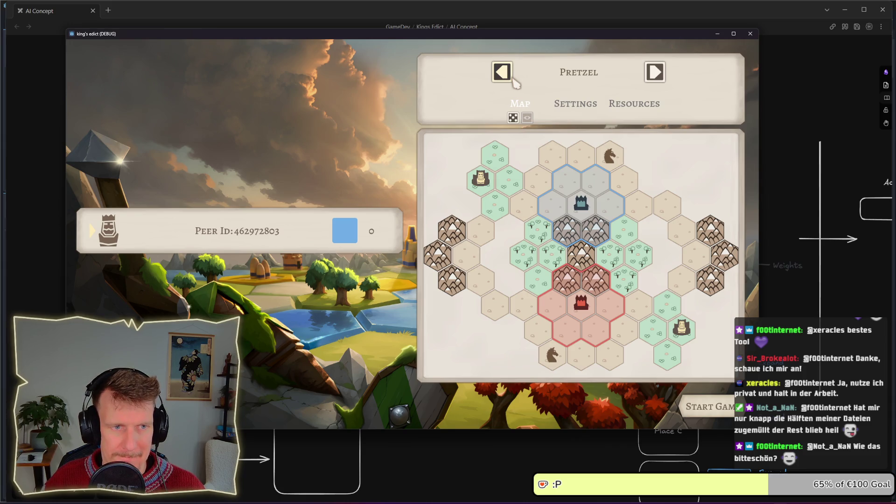
click(512, 79)
click(658, 80)
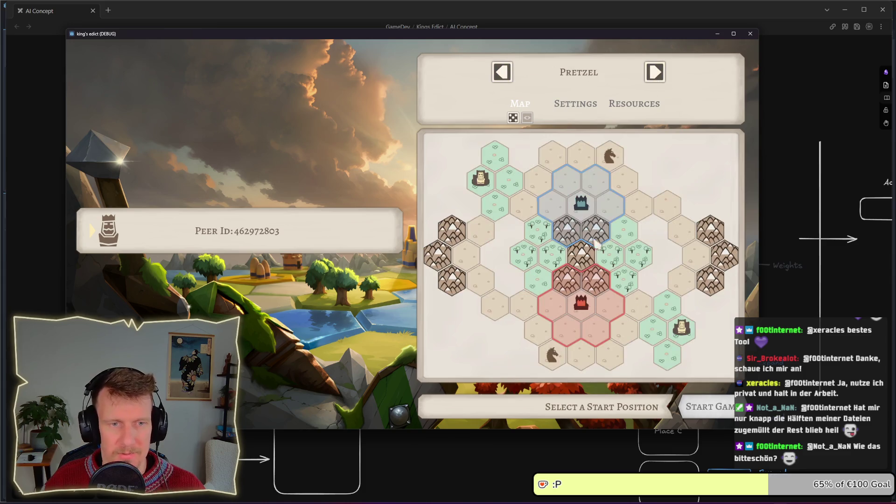
click(588, 326)
click(707, 407)
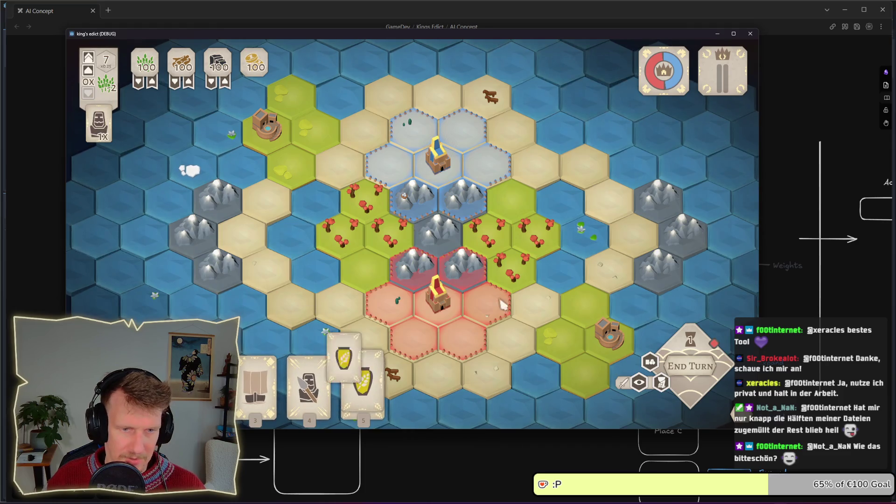
End the first two turns, using End Turn and then the space key
click(701, 369)
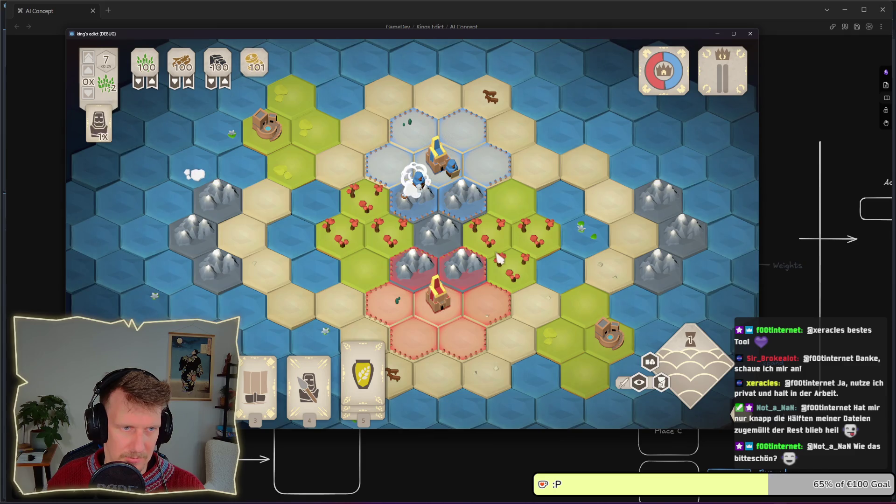
key(space)
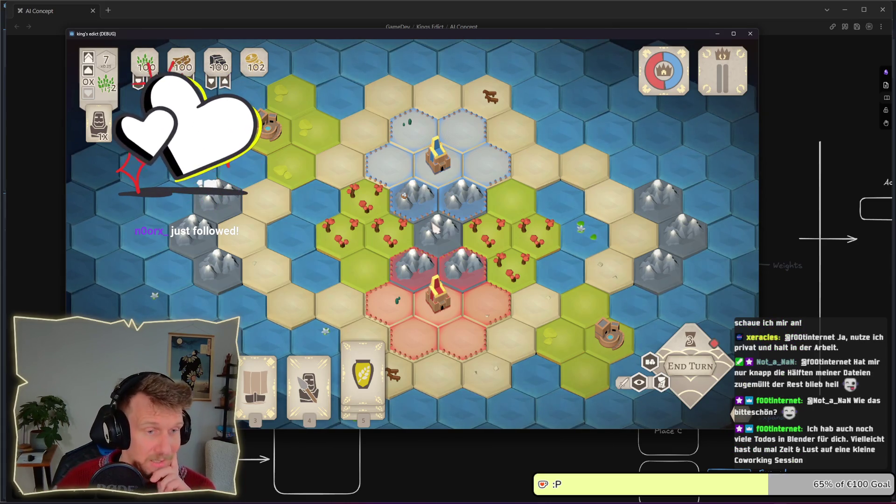
scroll(436, 229, down, 2)
scroll(435, 228, up, 3)
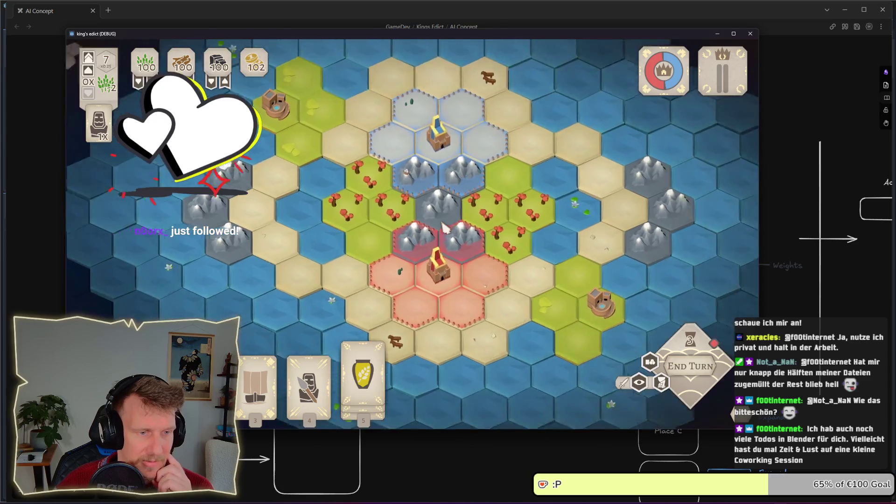
Try placing card 3's building on the mountain hex, cancel it, then end the turn
click(428, 183)
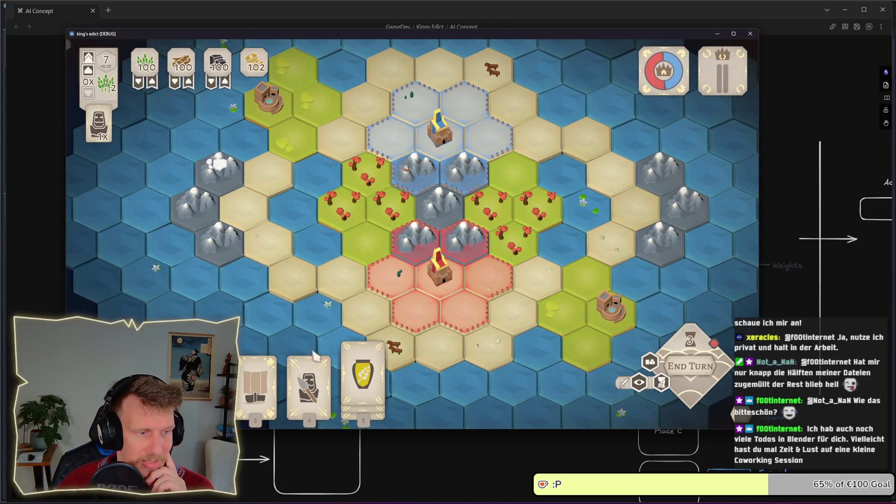
key(3)
click(416, 225)
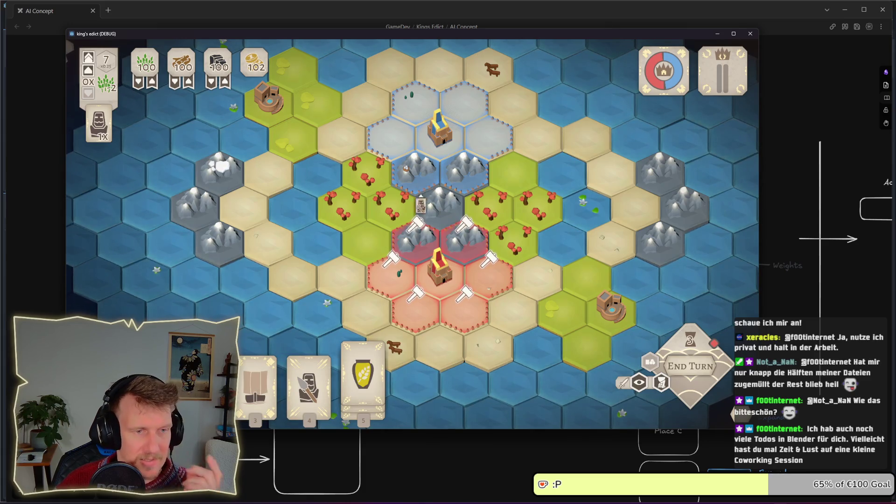
right_click(416, 186)
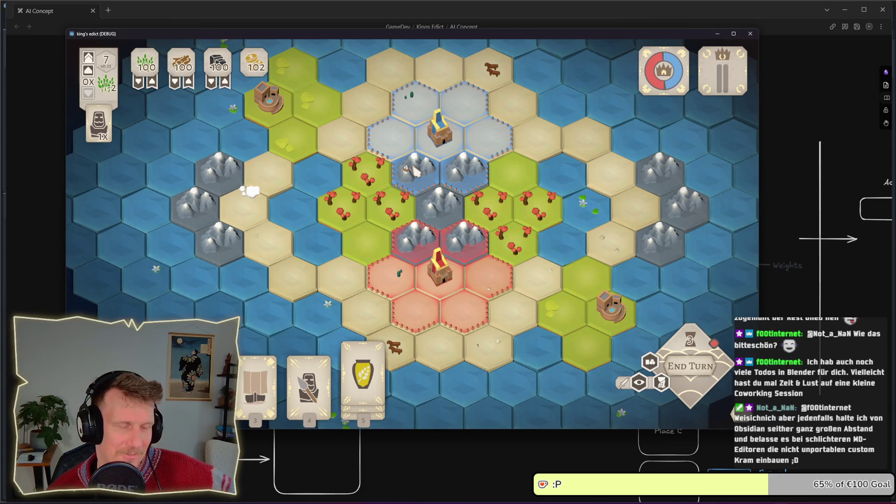
click(690, 366)
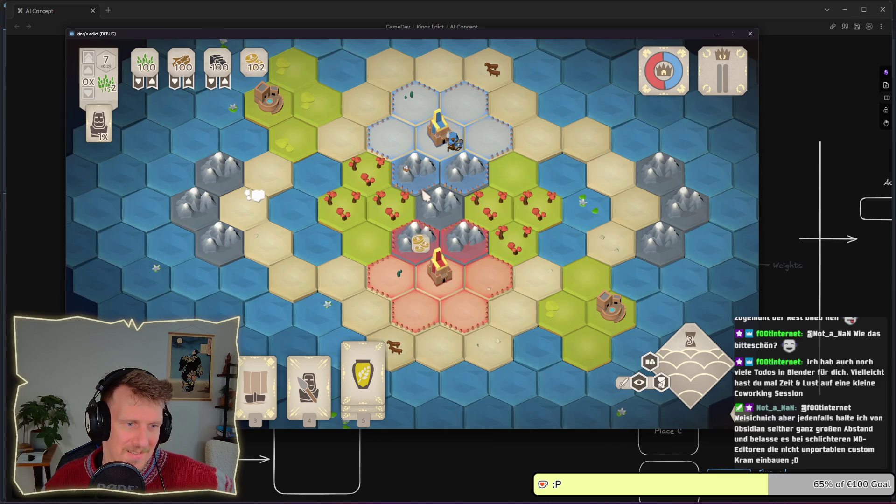